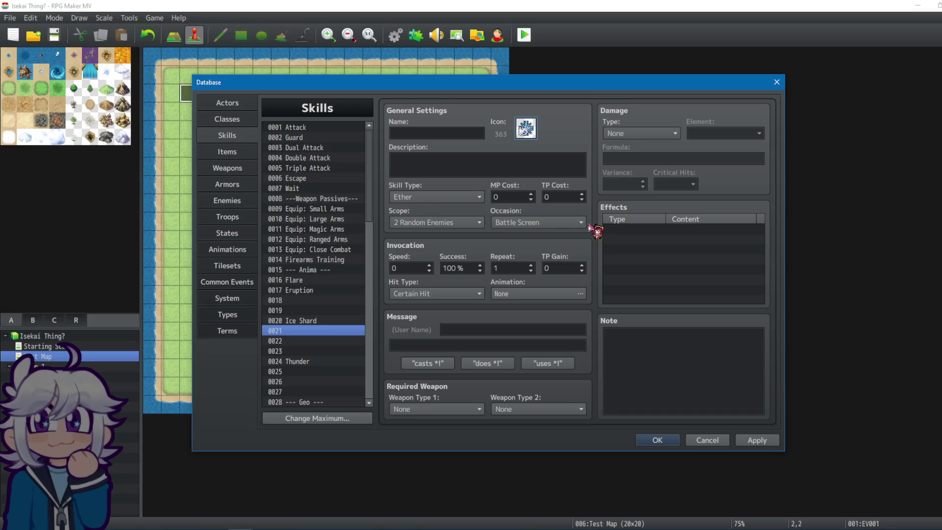
Assign animation 0072 Ice One 2 from the 0061–0080 group to skill 0021.
left_click(565, 294)
left_click(441, 253)
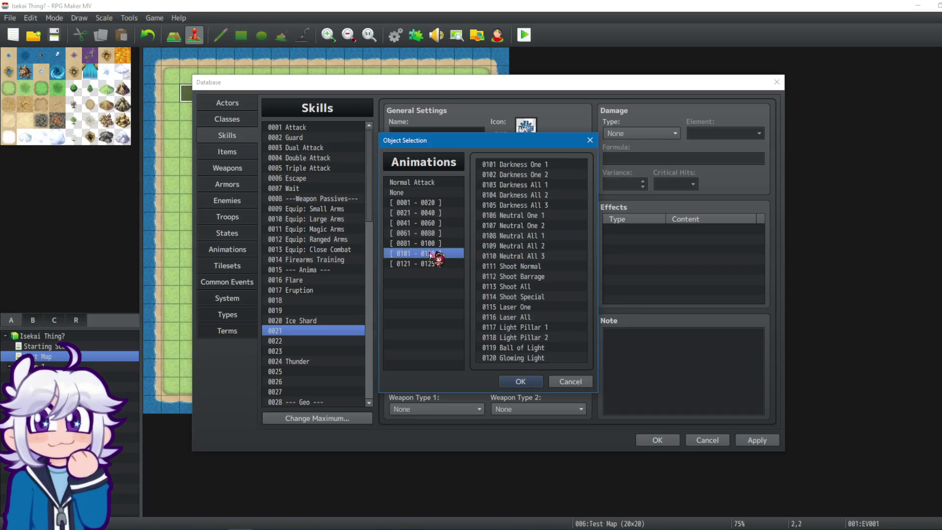
left_click(444, 243)
left_click(447, 234)
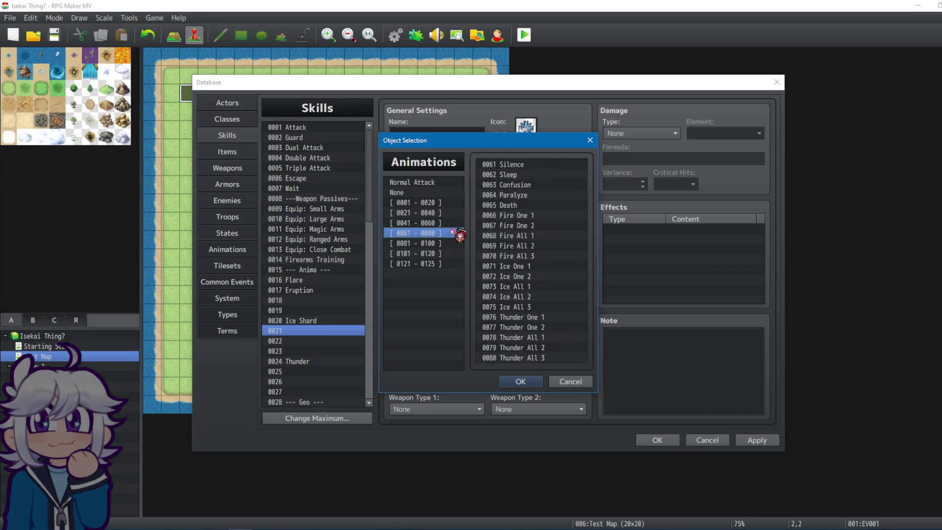
left_click(530, 276)
left_click(520, 381)
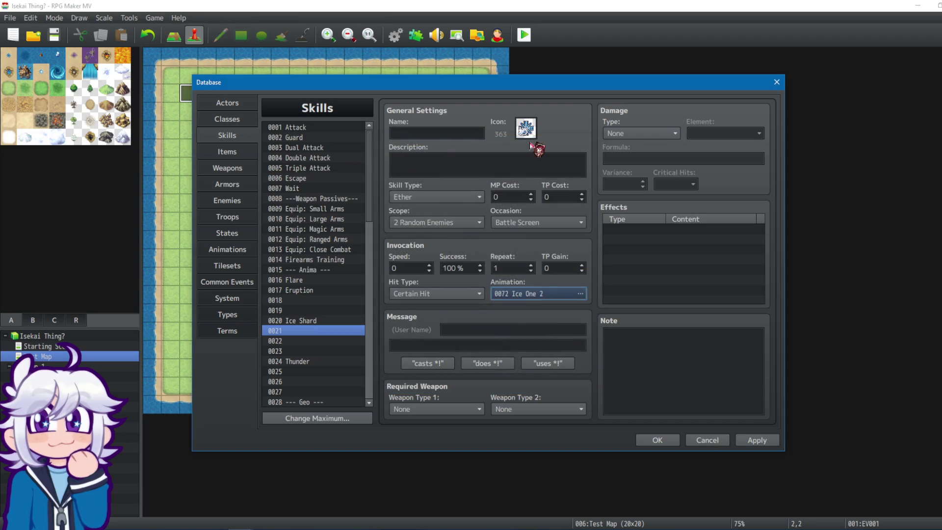
left_click(441, 134)
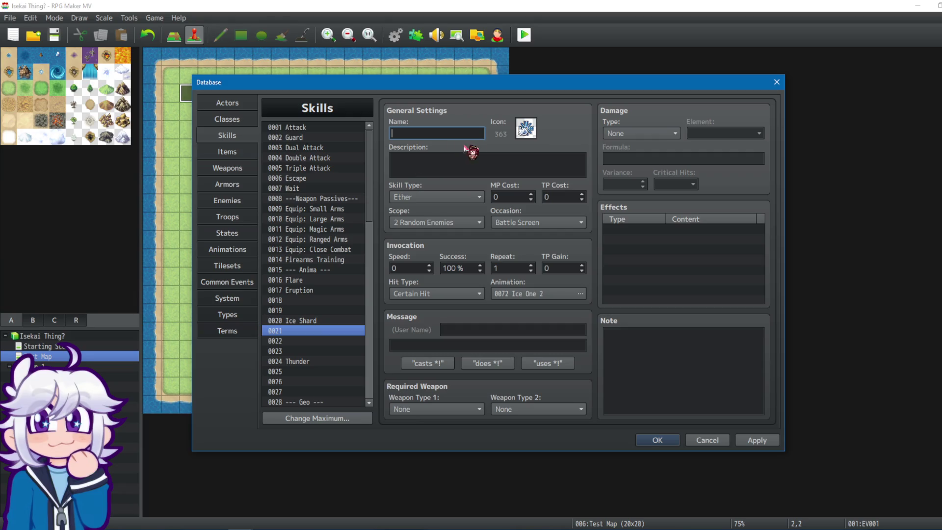
Preview the 0072 Ice One 2 animation twice, then return to skill 0021.
left_click(231, 169)
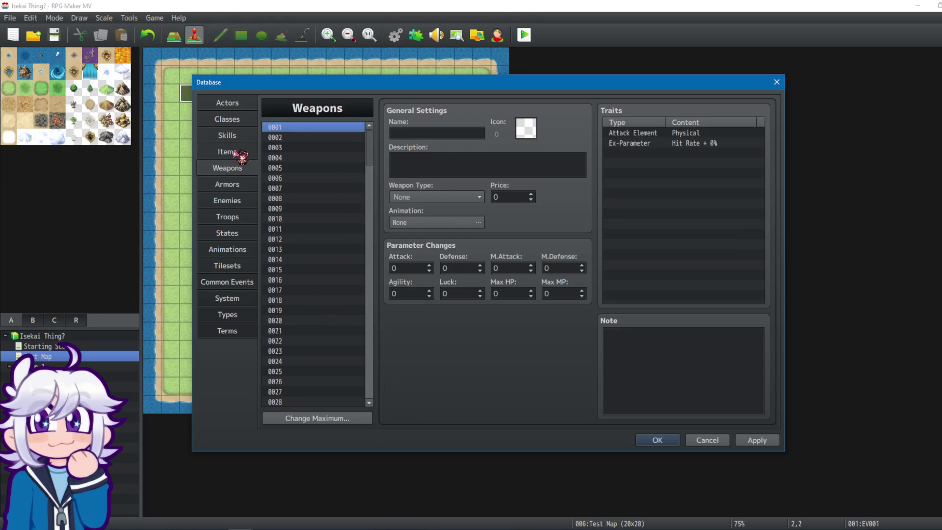
left_click(238, 201)
left_click(236, 250)
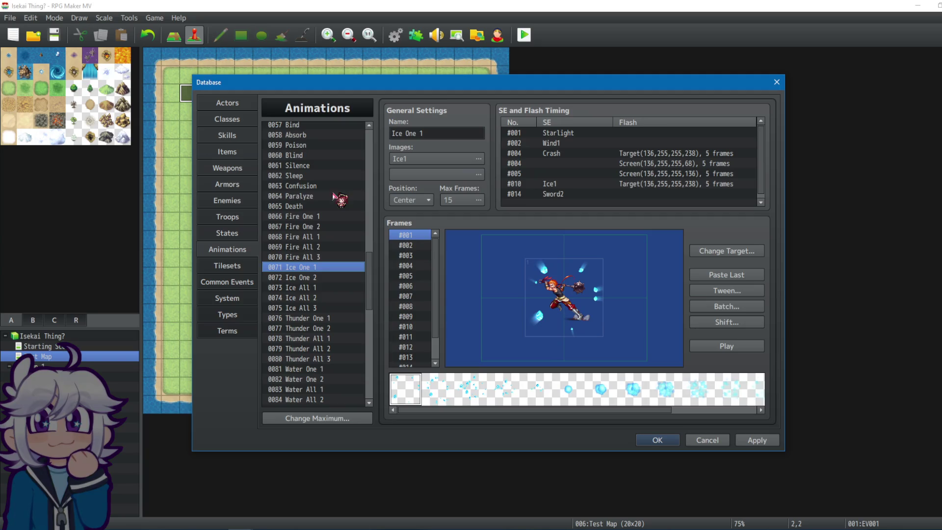
left_click(314, 277)
left_click(707, 346)
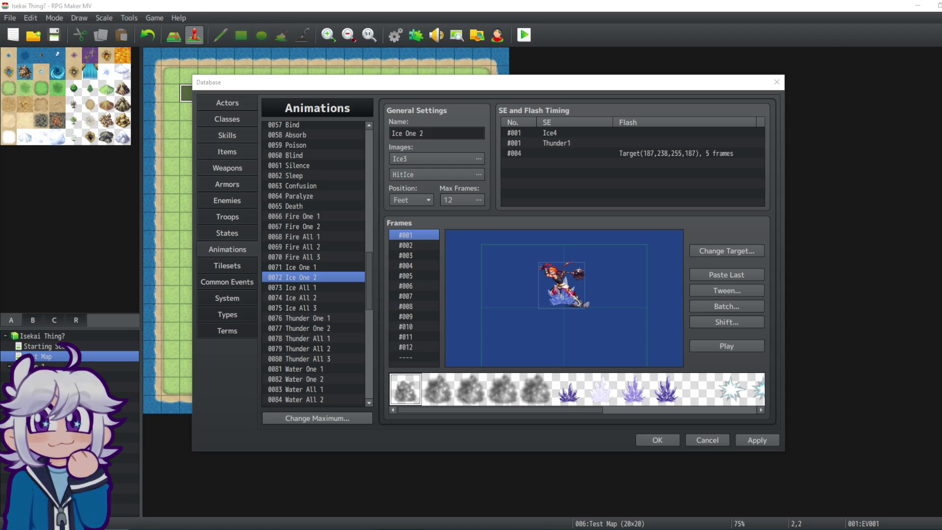
left_click(734, 345)
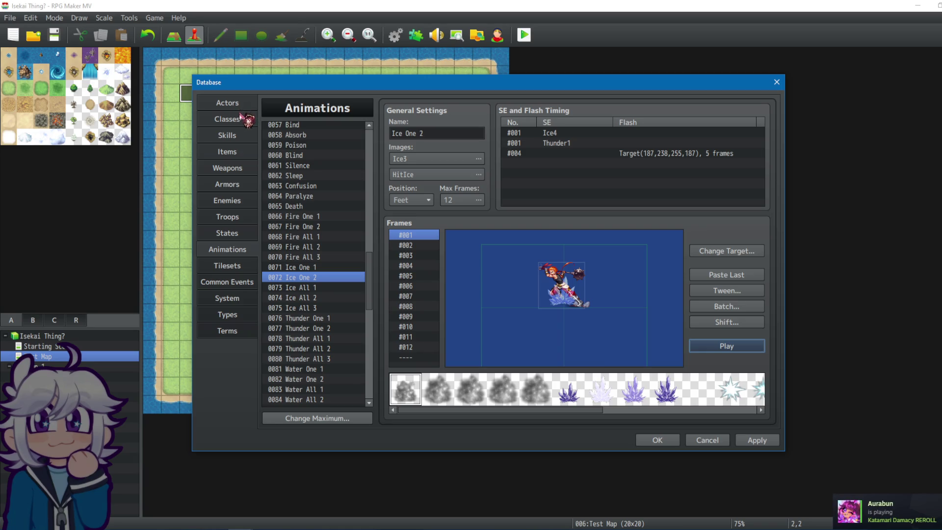
left_click(241, 118)
left_click(241, 135)
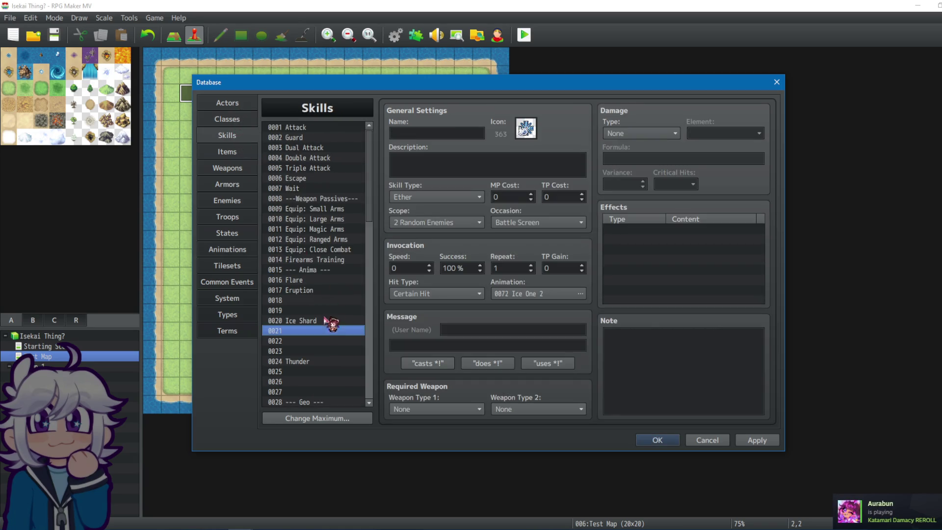
Name skill 0021 'Ice Wall'.
left_click(445, 133)
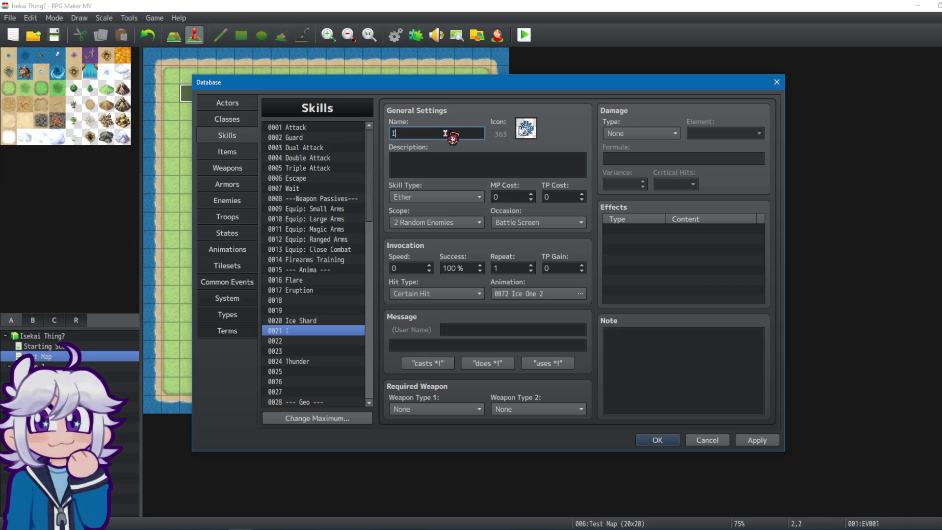
type("Ice Wall")
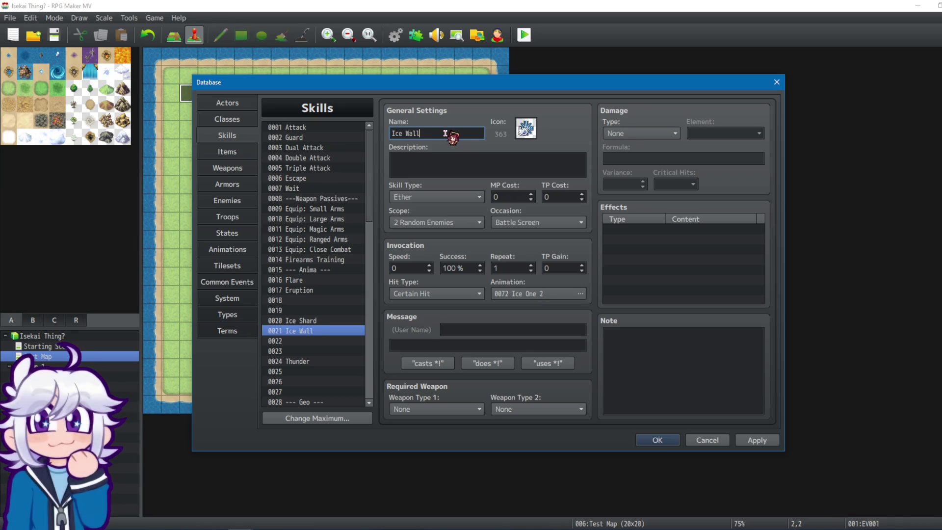
scroll(515, 197, "up", 10)
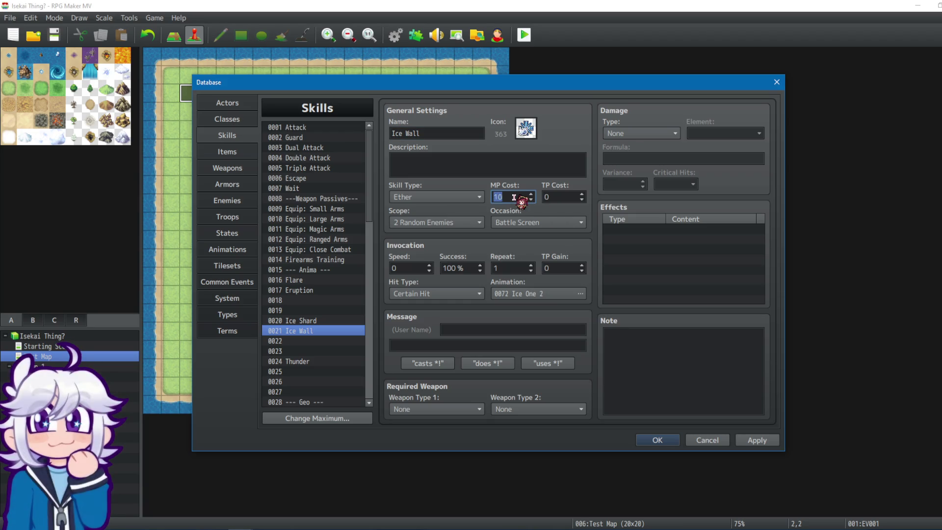
left_click(326, 321)
left_click(326, 331)
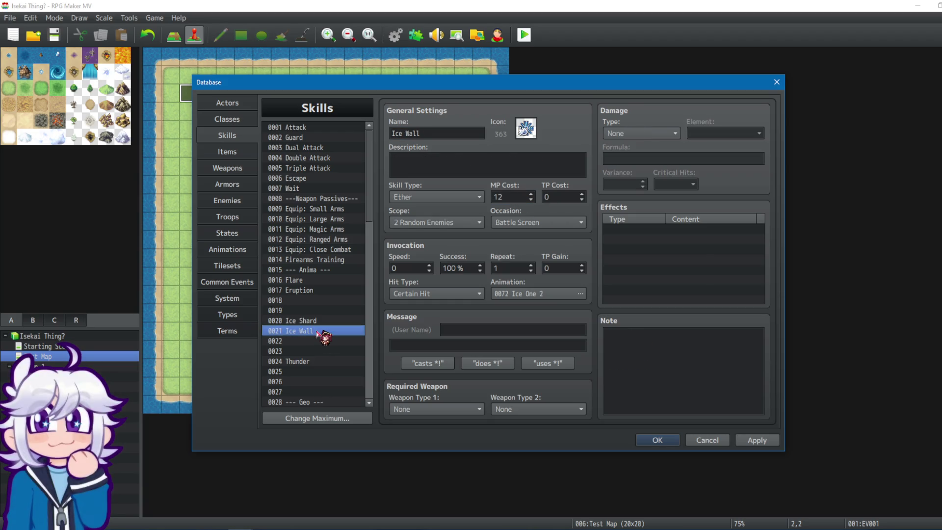
Give Ice Wall 10 MP cost, HP Damage type, Ice element and 0% variance.
left_click(508, 199)
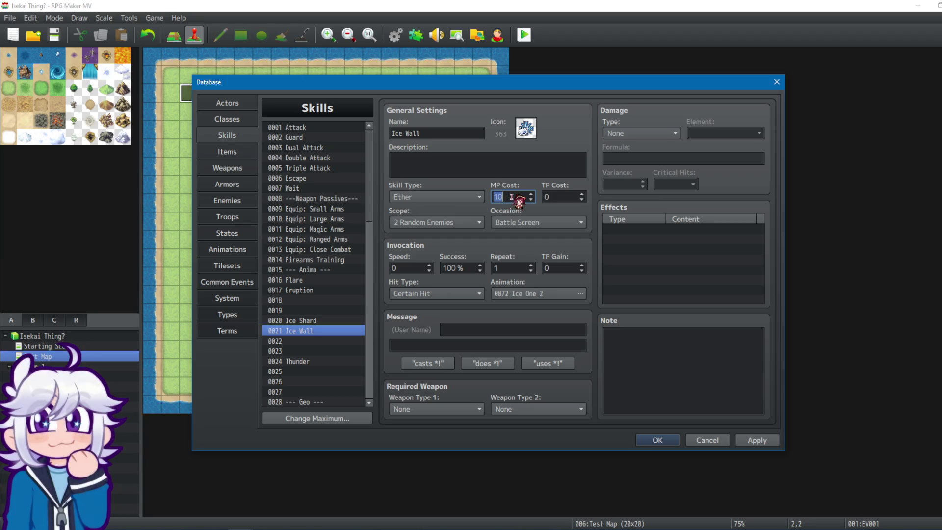
left_click(642, 133)
left_click(622, 153)
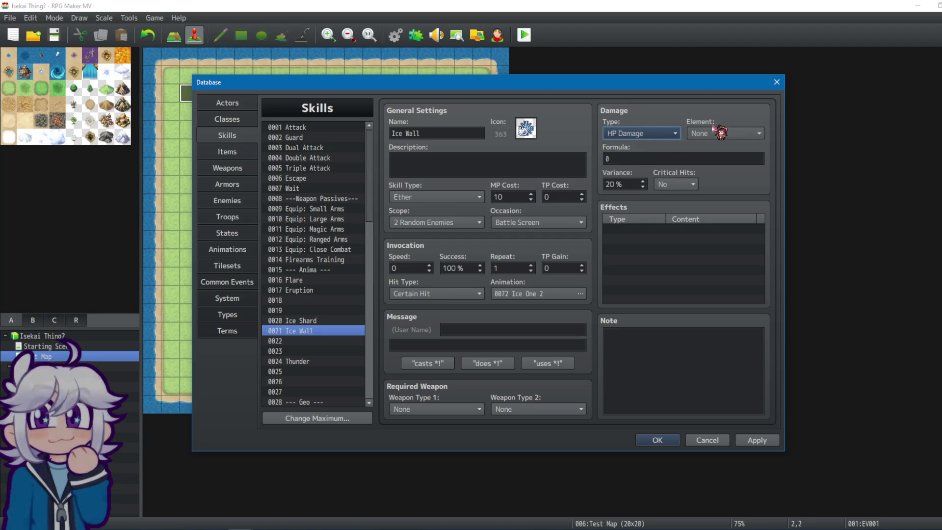
left_click(721, 133)
left_click(718, 201)
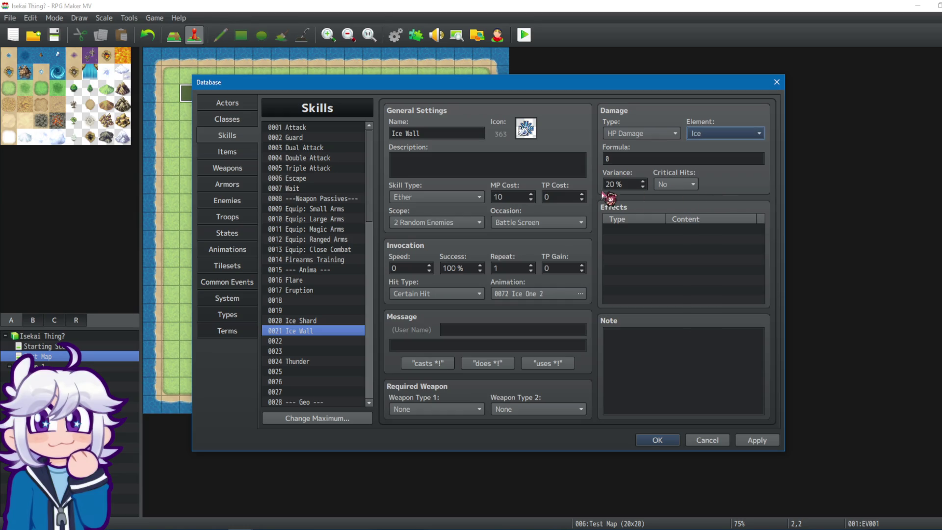
double_click(610, 184)
type("0")
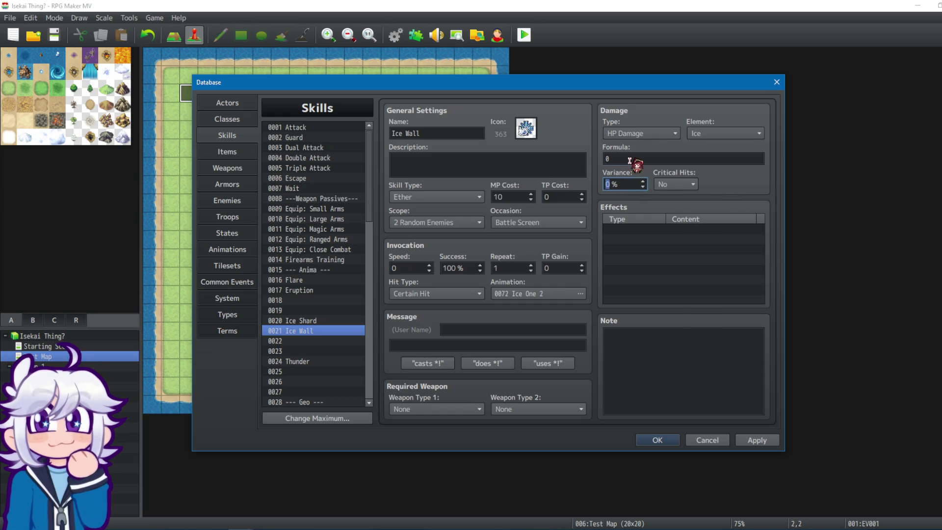
left_click(314, 322)
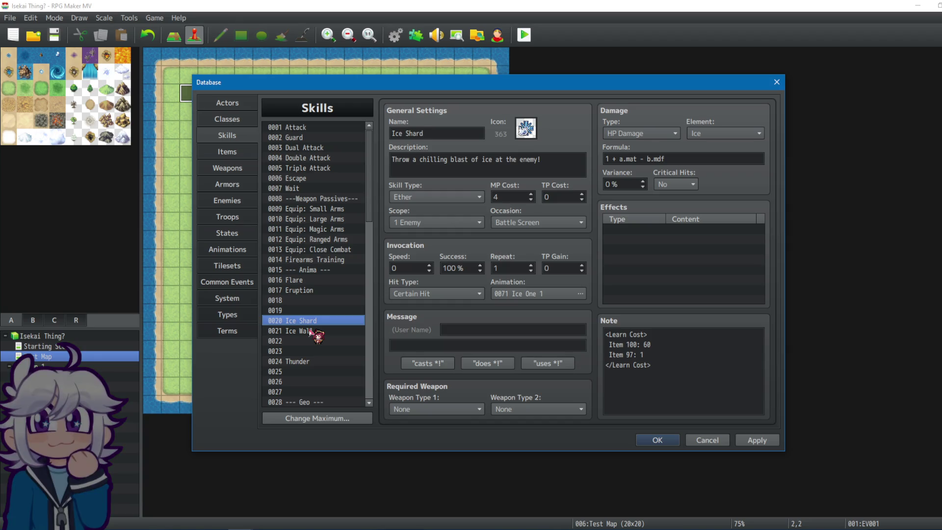
Set Ice Wall's damage formula to 5 + a.mat - b.mdf, checking Ice Shard's for reference.
left_click(310, 332)
left_click(316, 321)
left_click(317, 332)
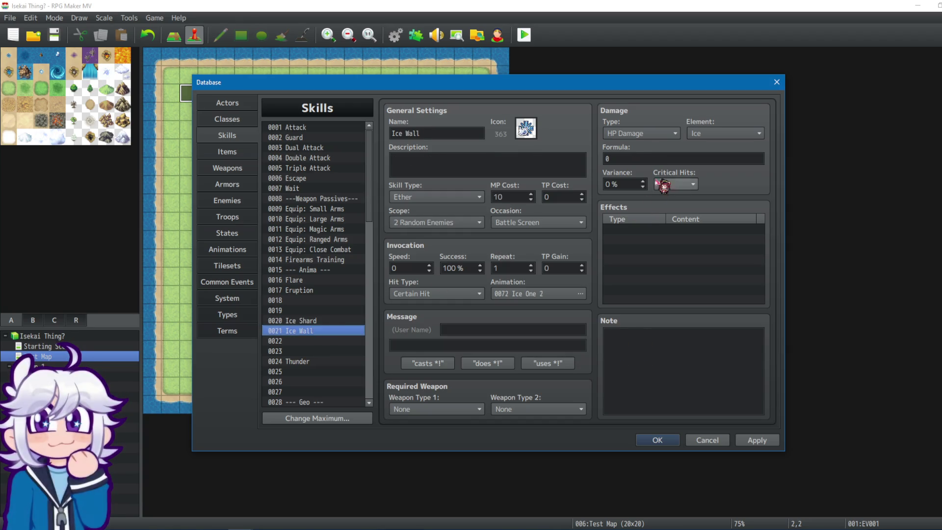
double_click(657, 158)
type("5 +")
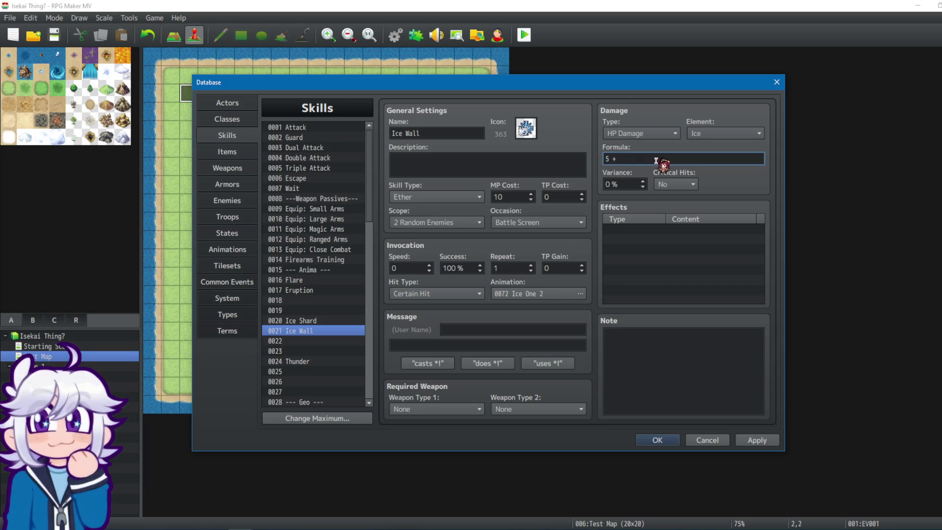
type("a.mat - b.mdf")
left_click(346, 322)
left_click(338, 331)
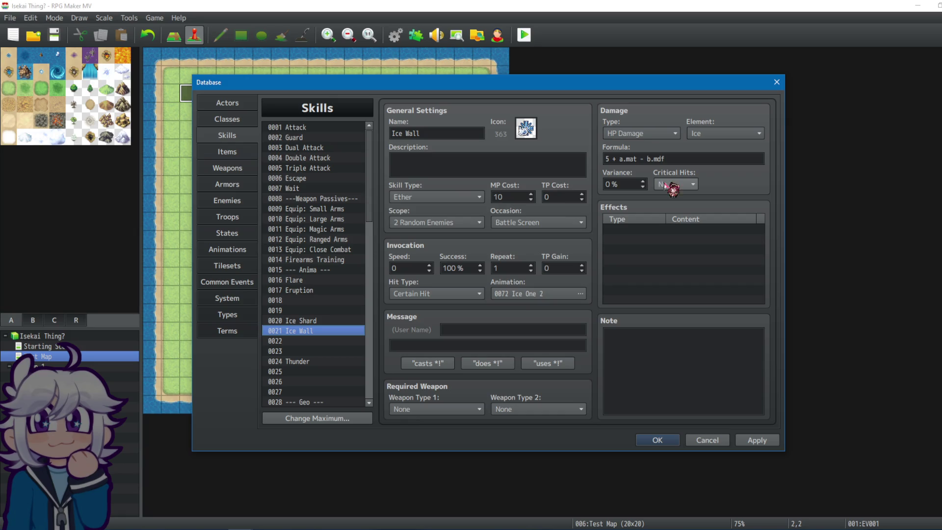
Copy Ice Shard's learn cost note into Ice Wall and change the Item 100 cost from 60 to 180.
left_click(324, 321)
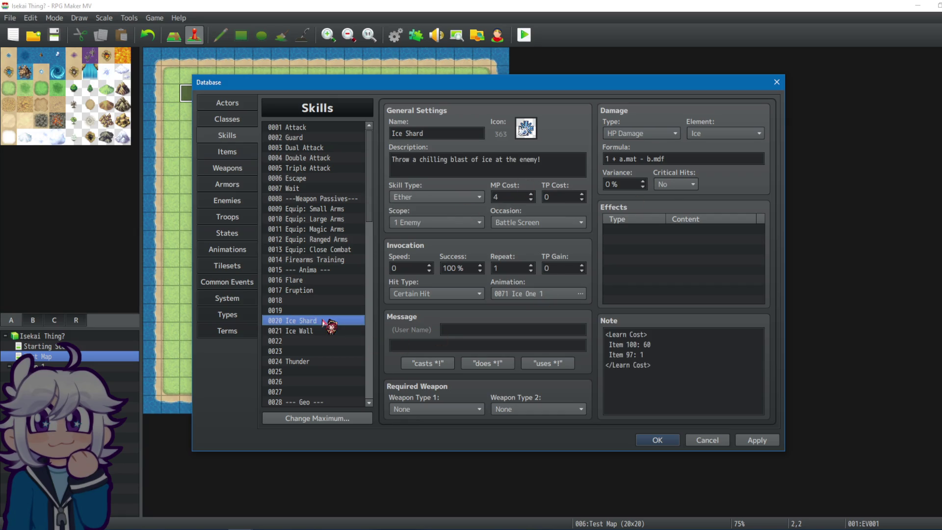
left_click(632, 367)
key("ctrl+a")
key("ctrl+c")
left_click(334, 331)
left_click(661, 373)
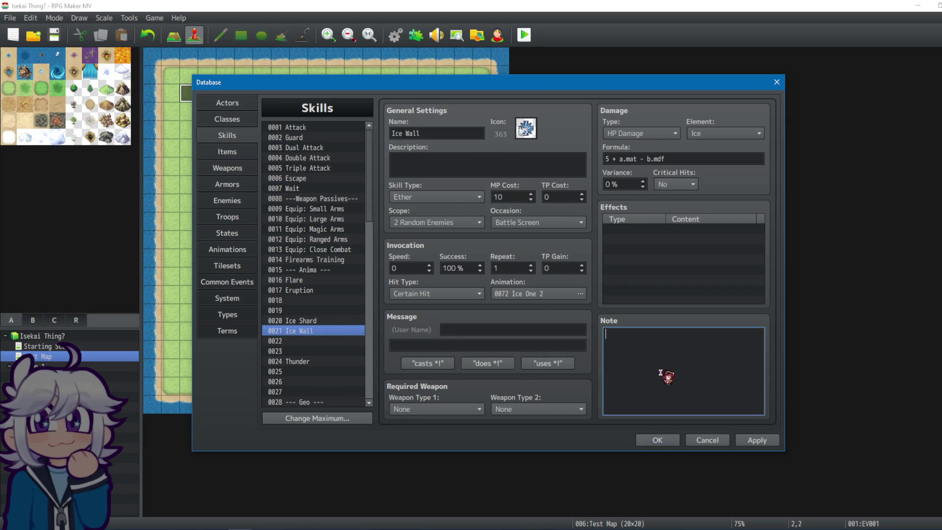
key("ctrl+v")
left_click(664, 346)
key("BackSpace")
key("BackSpace")
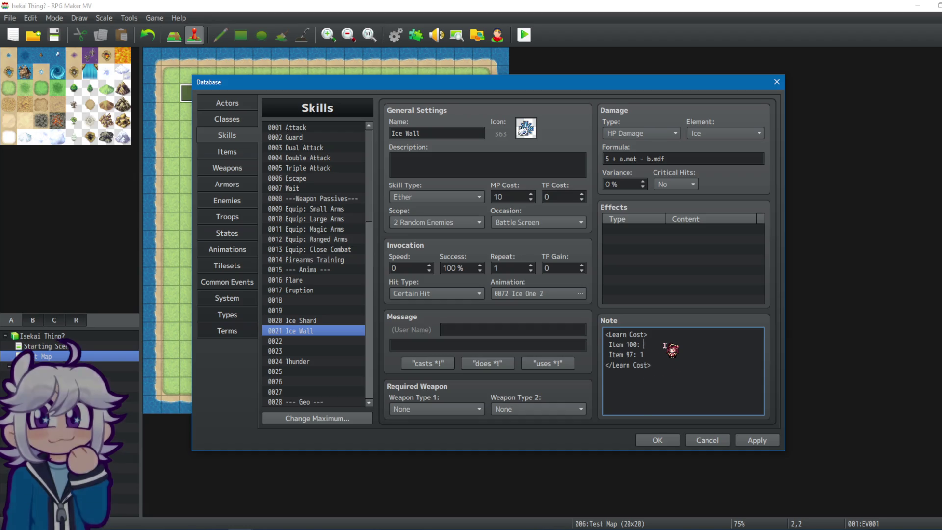
type("180")
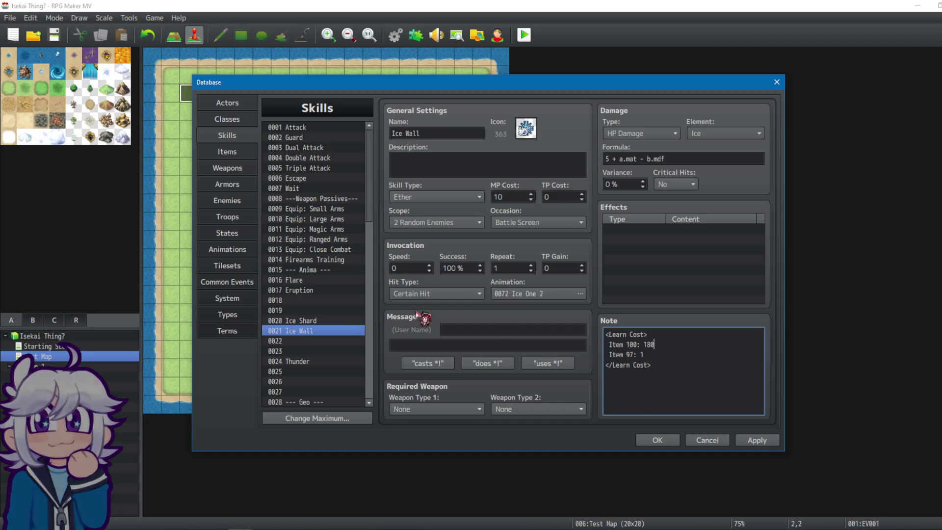
left_click(309, 321)
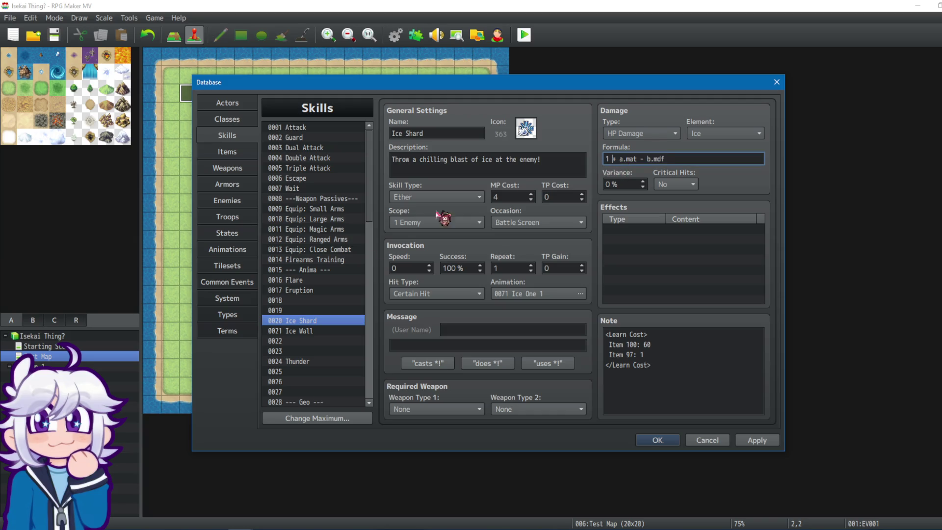
left_click(306, 290)
left_click(304, 280)
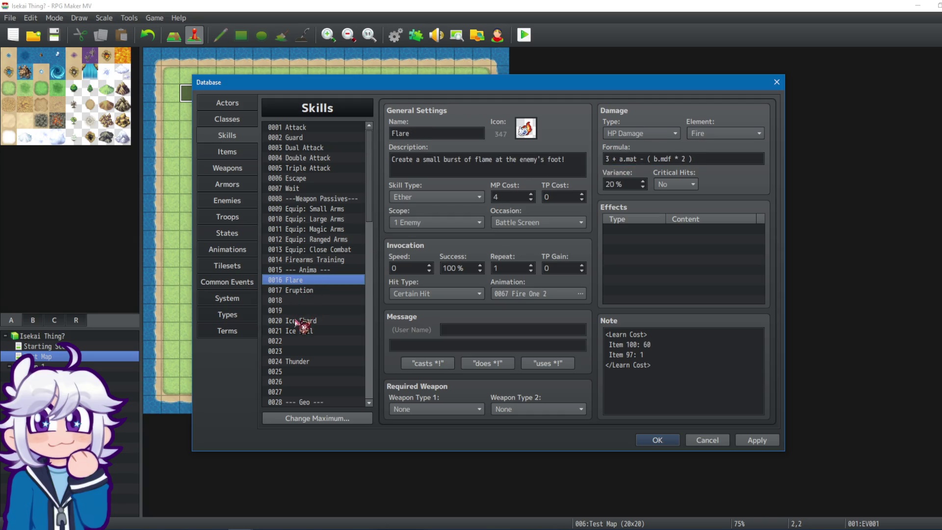
left_click(300, 320)
triple_click(639, 159)
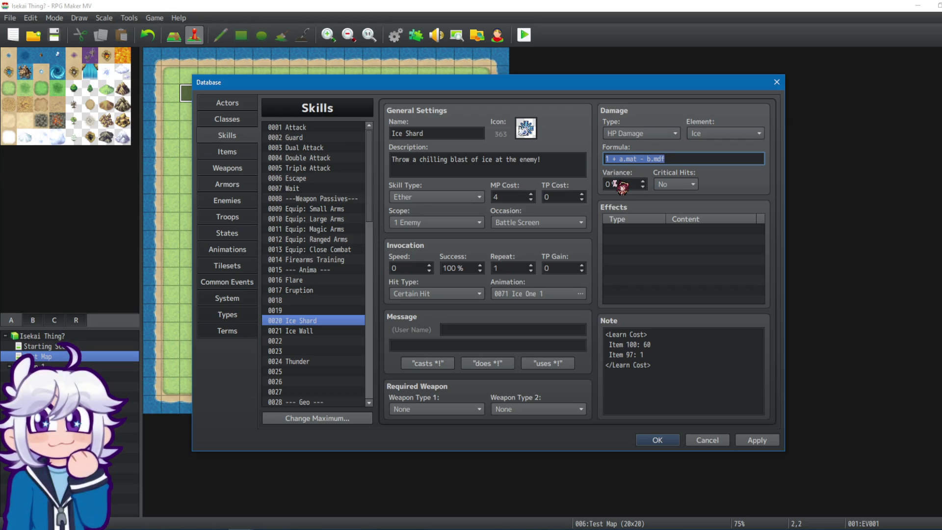
mouse_move(619, 186)
left_click(313, 331)
left_click(315, 325)
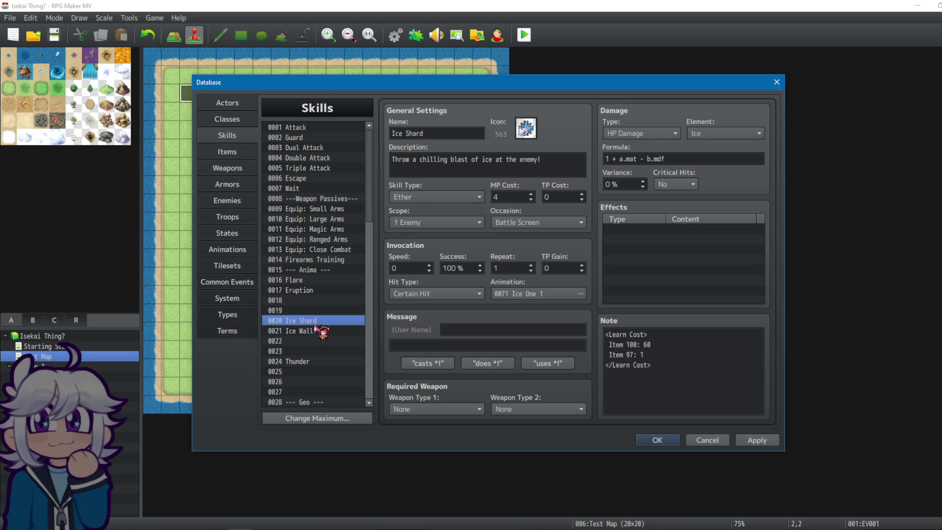
left_click(322, 293)
Write Ice Wall's description 'Create walls of Ice on Two Random Enemies!', comparing with Ice Shard and Flare.
left_click(303, 331)
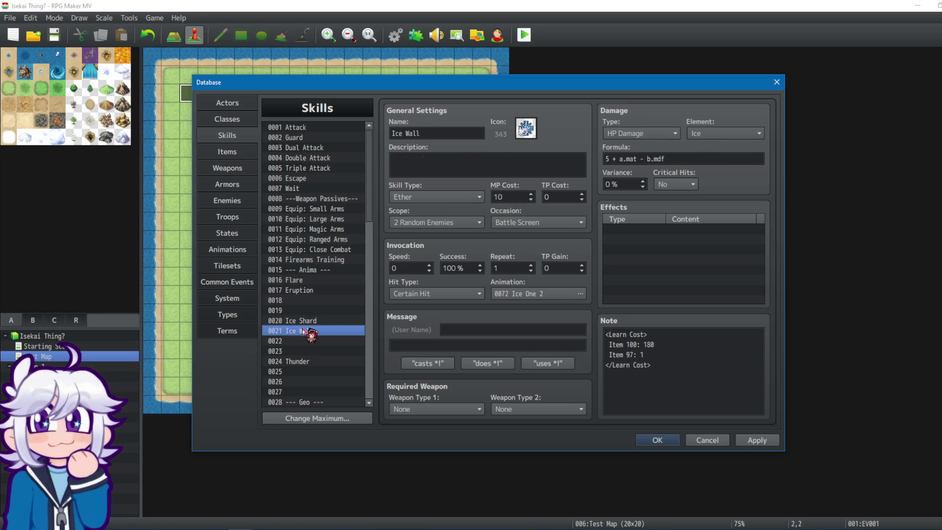
left_click(466, 164)
type("Create")
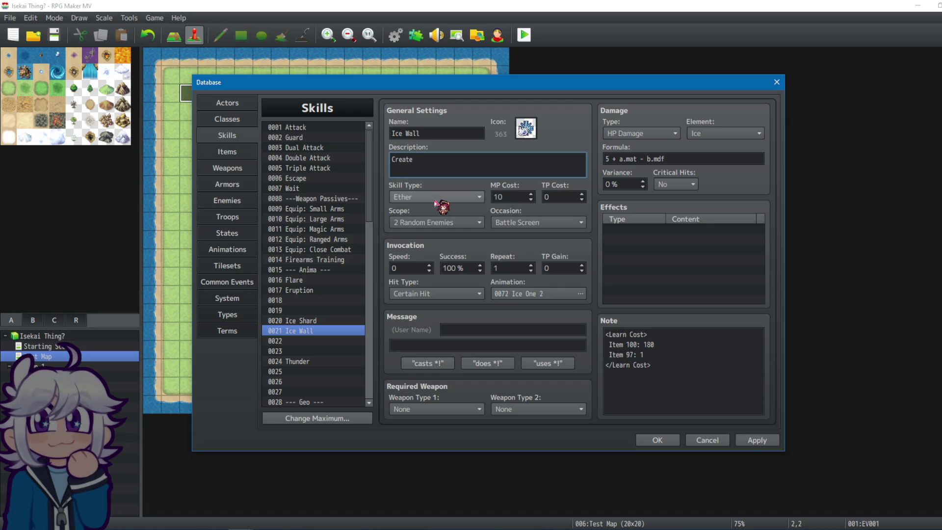
type("walls of ")
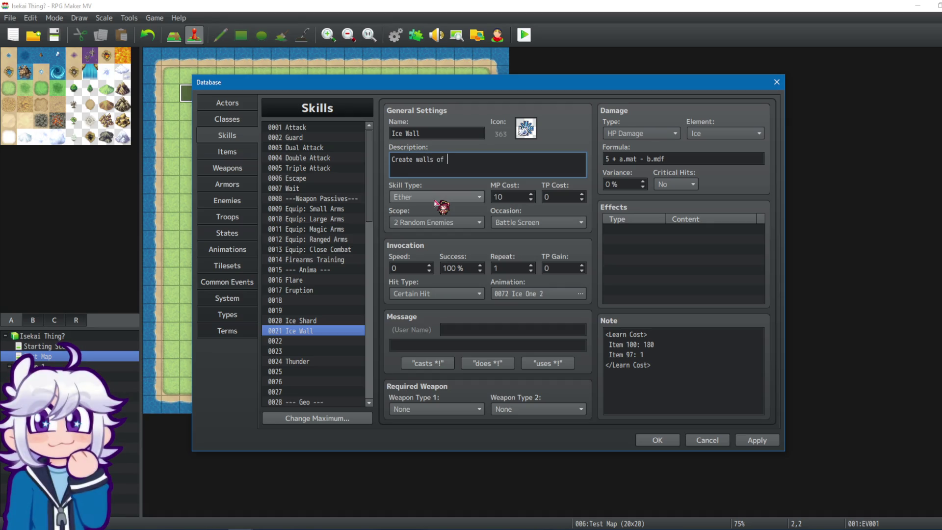
type("Ice on Tw")
type("o Random Enemies!")
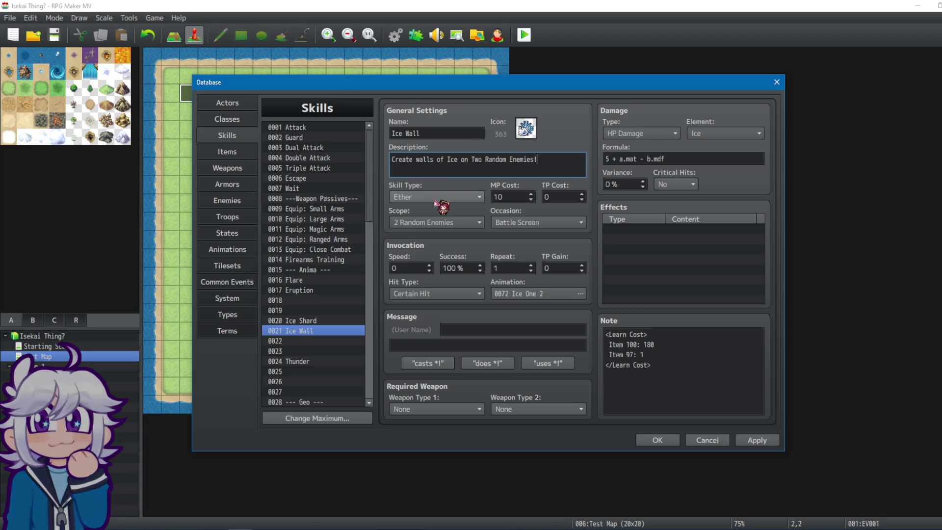
left_click(305, 320)
left_click(299, 330)
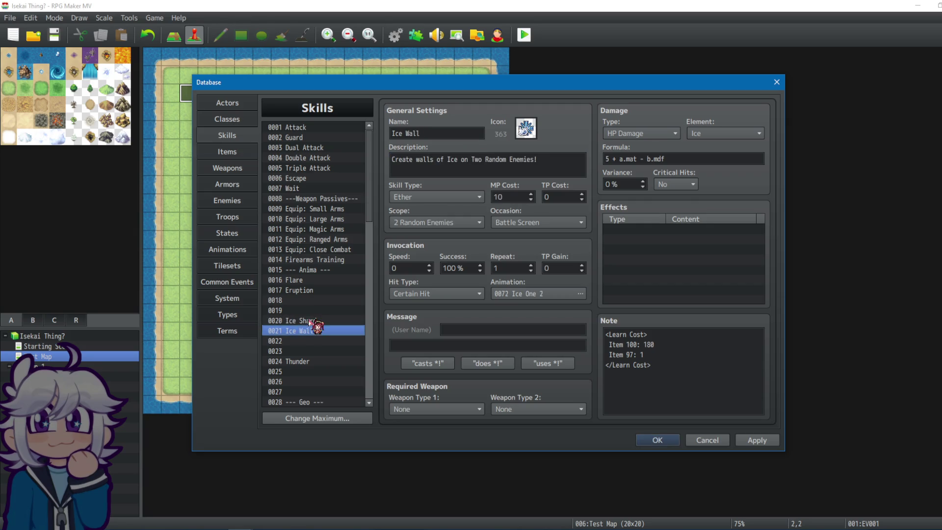
left_click(312, 321)
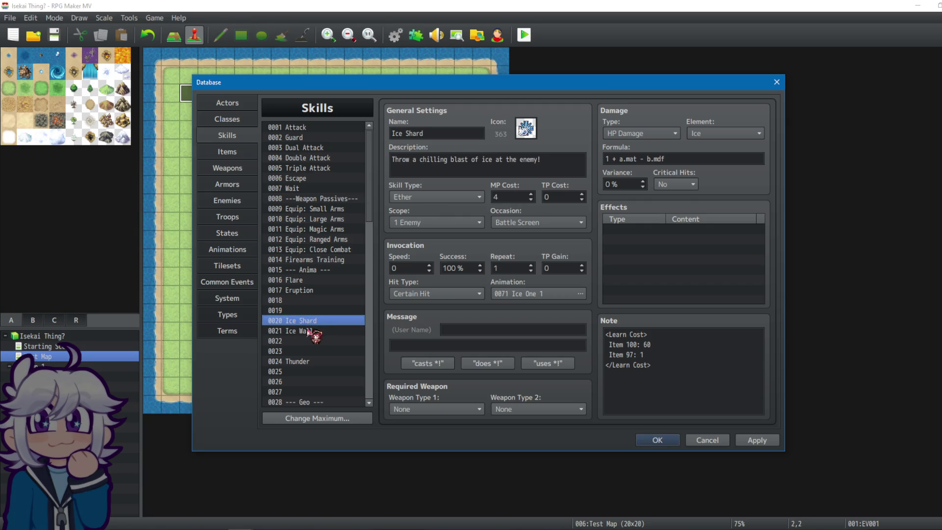
left_click(308, 331)
left_click(312, 320)
left_click(306, 280)
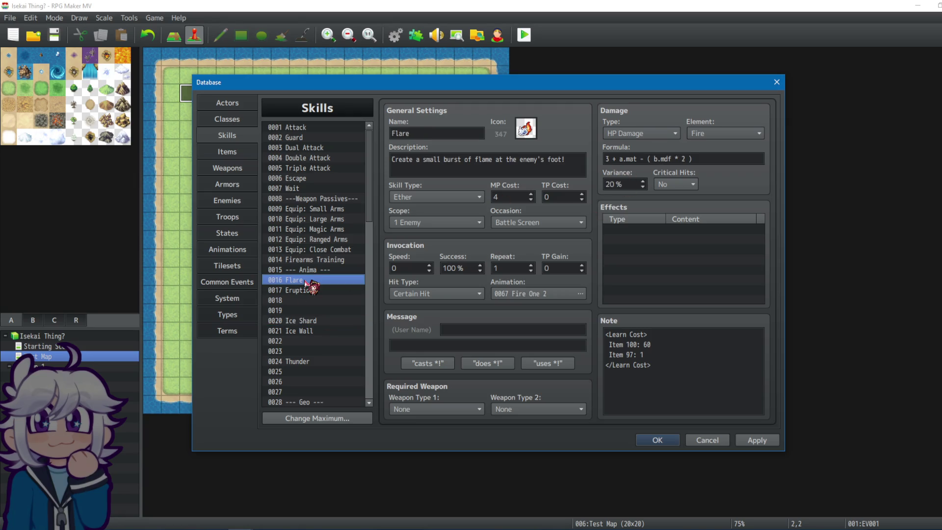
left_click(305, 321)
left_click(305, 330)
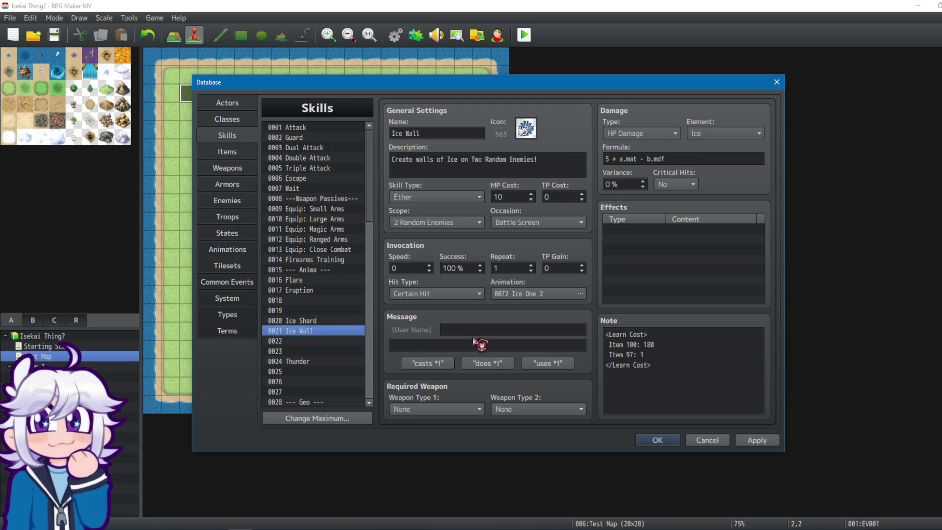
Apply and save the database changes, then open the Plugin Manager.
left_click(760, 442)
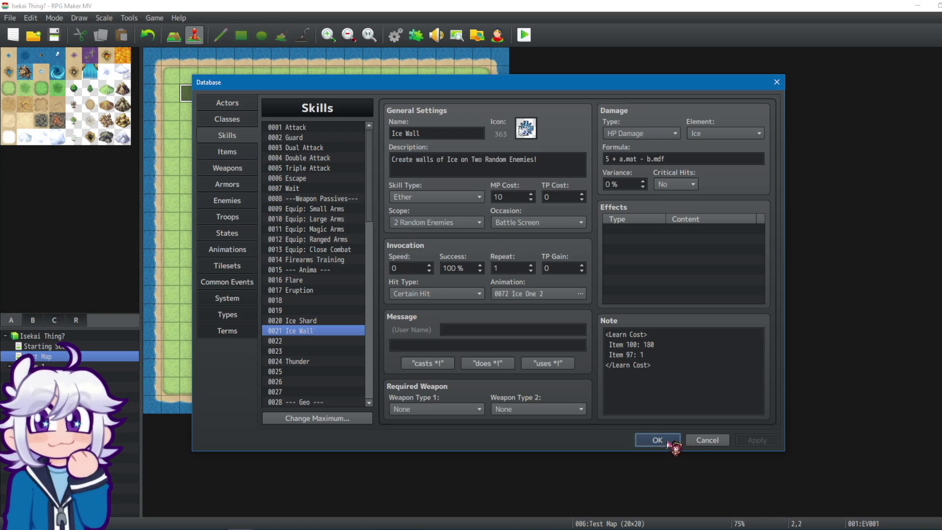
left_click(660, 441)
left_click(415, 37)
scroll(416, 302, "down", 4)
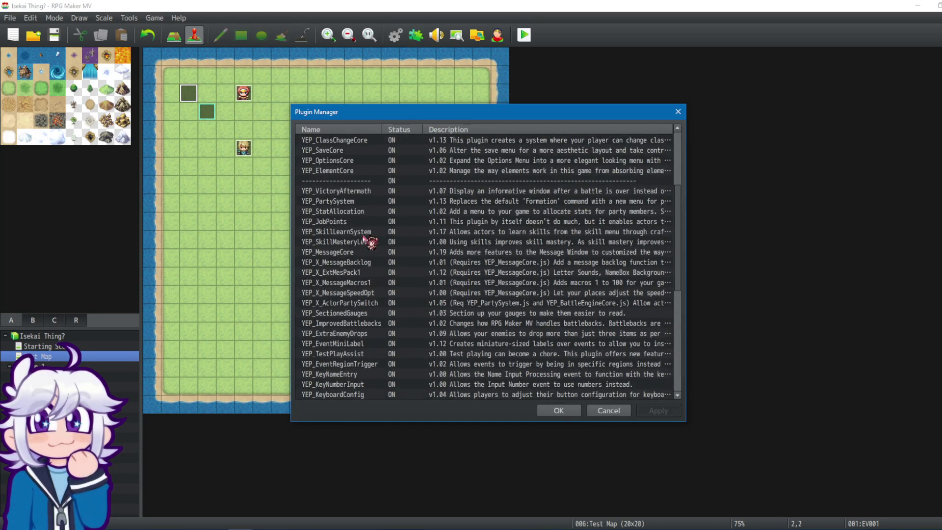
Open YEP_SkillMasteryLevels' settings and inspect its Cooldown and MP Cost Formula parameters.
left_click(364, 242)
double_click(361, 242)
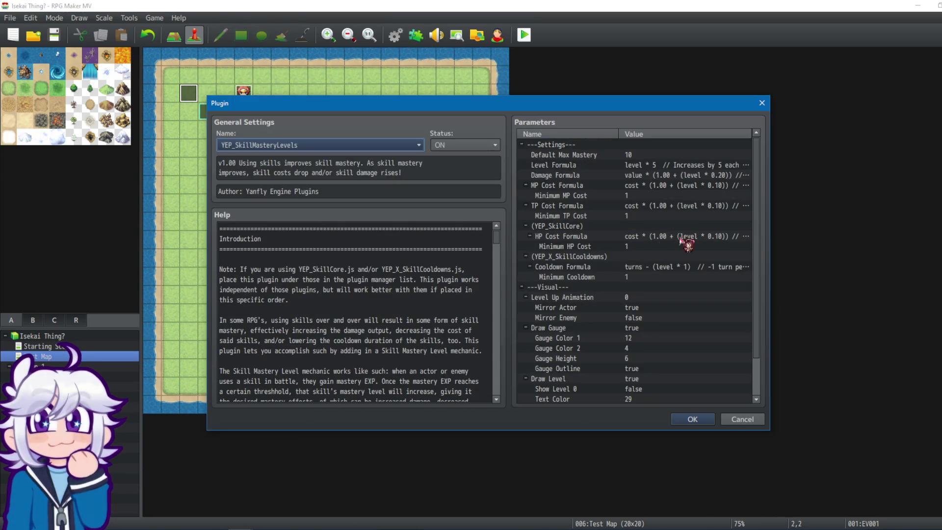
left_click(706, 267)
left_click(687, 185)
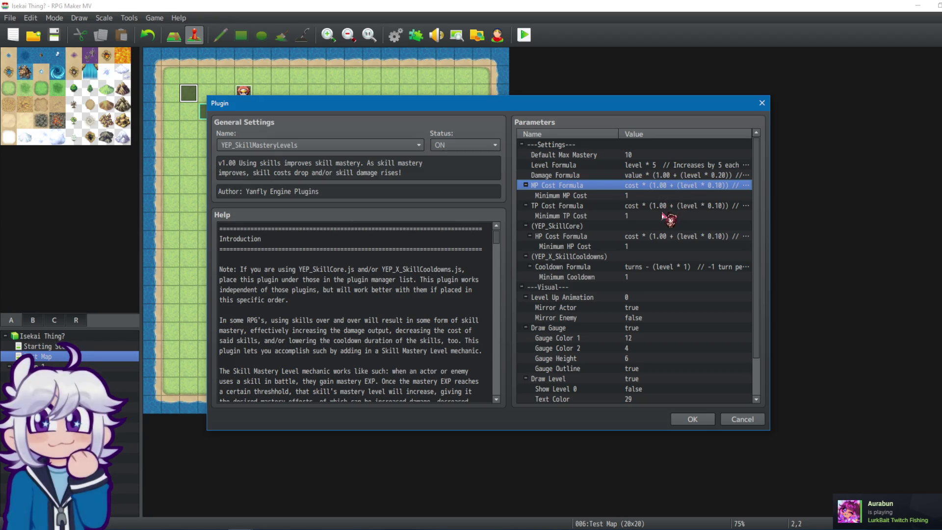
scroll(689, 182, "down", 1)
scroll(687, 238, "up", 2)
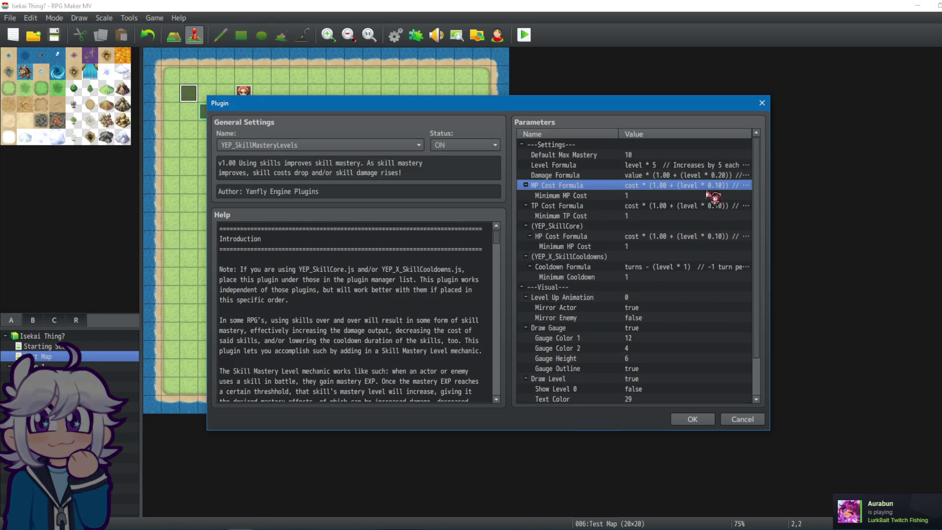
Keep the Damage Formula as value * (1.00 + (level * 0.20)) and apply the plugin settings.
left_click(694, 174)
double_click(714, 177)
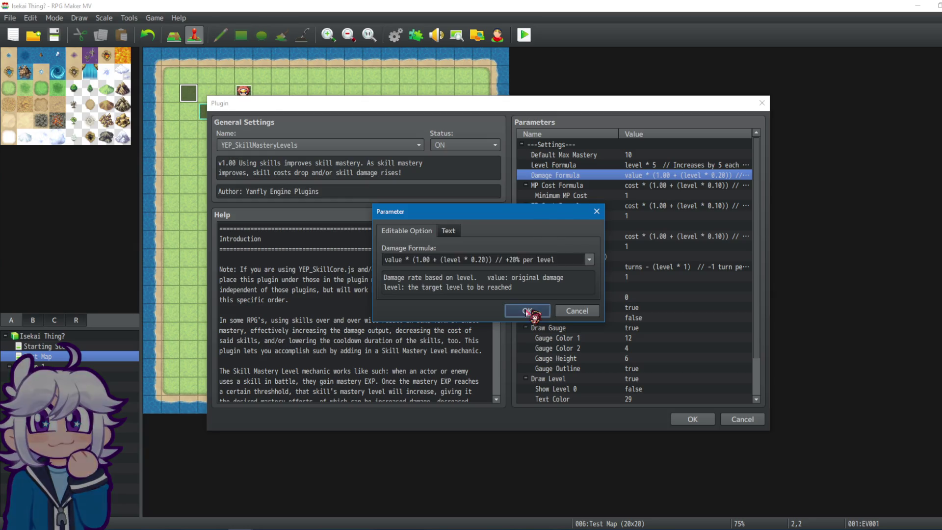
left_click(528, 312)
left_click(699, 420)
left_click(658, 410)
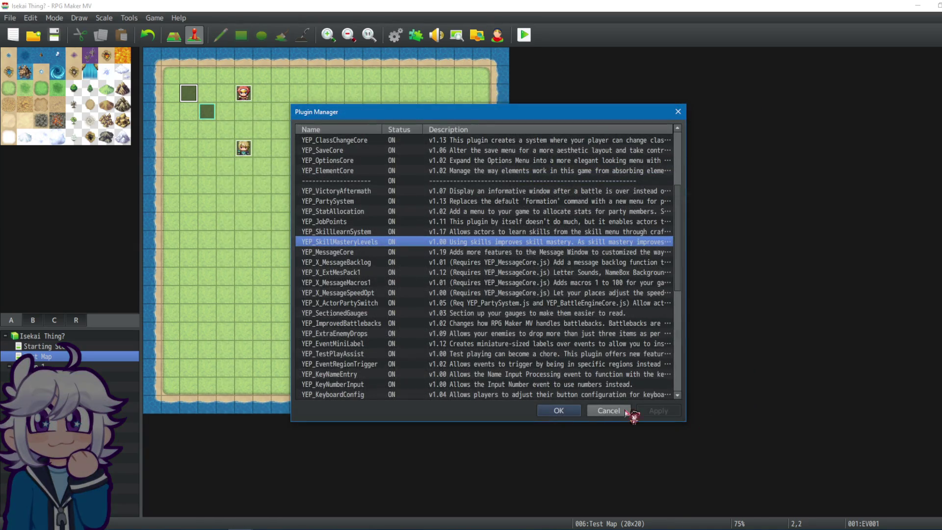
Reopen the database and set Flare's base damage to 5 and Eruption's to 15.
left_click(560, 411)
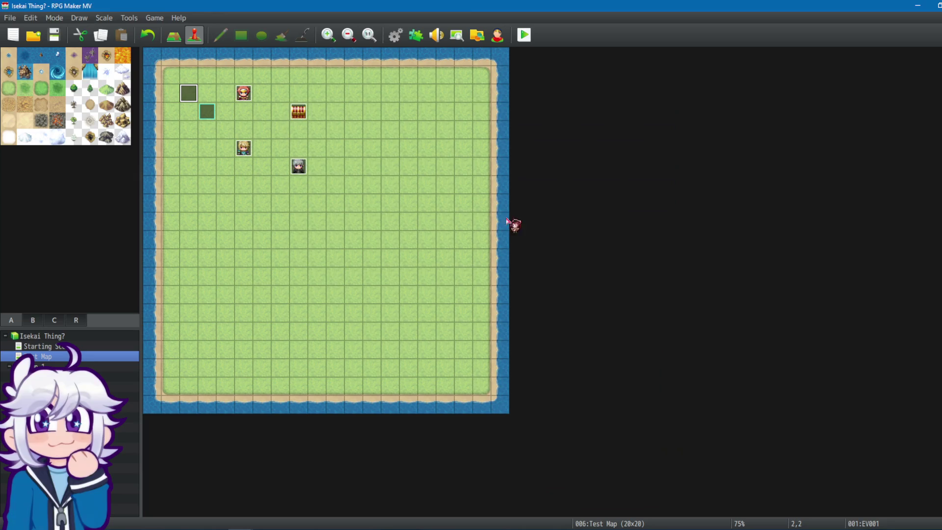
left_click(400, 39)
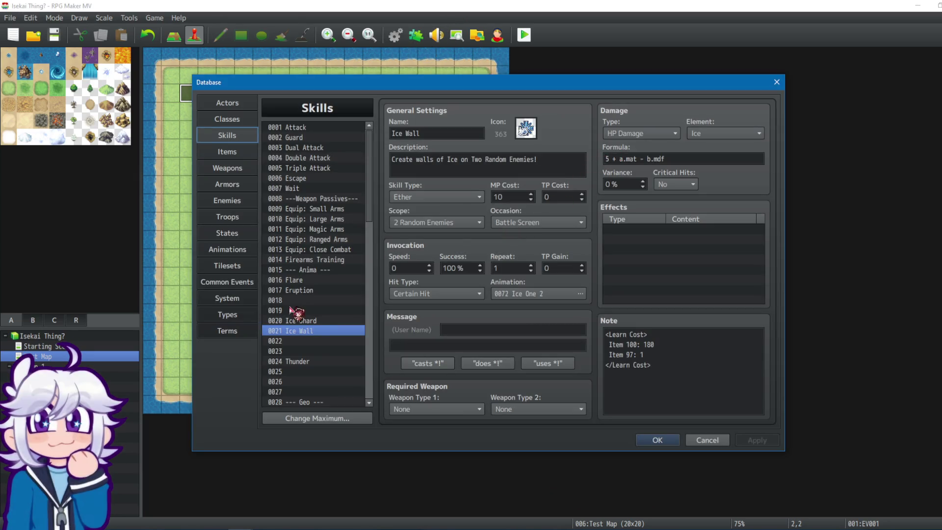
left_click(326, 321)
left_click(330, 280)
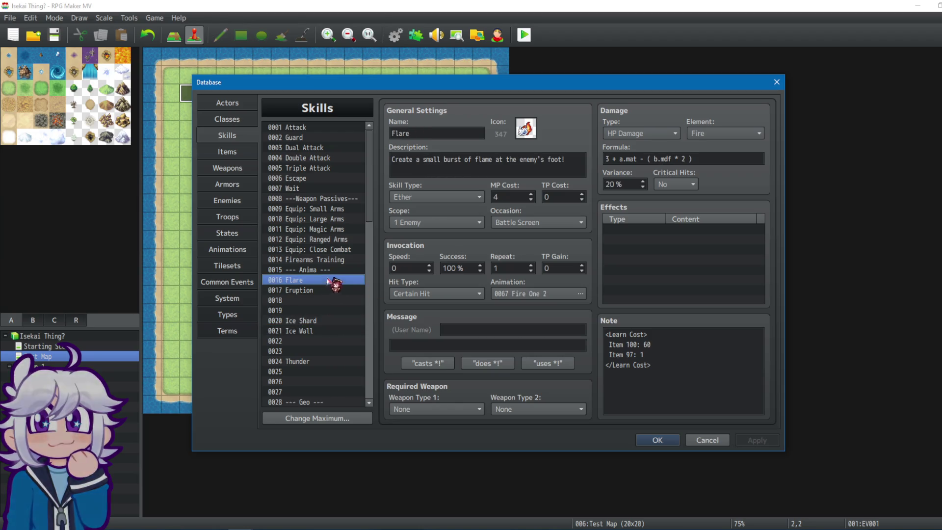
triple_click(610, 158)
left_click(610, 159)
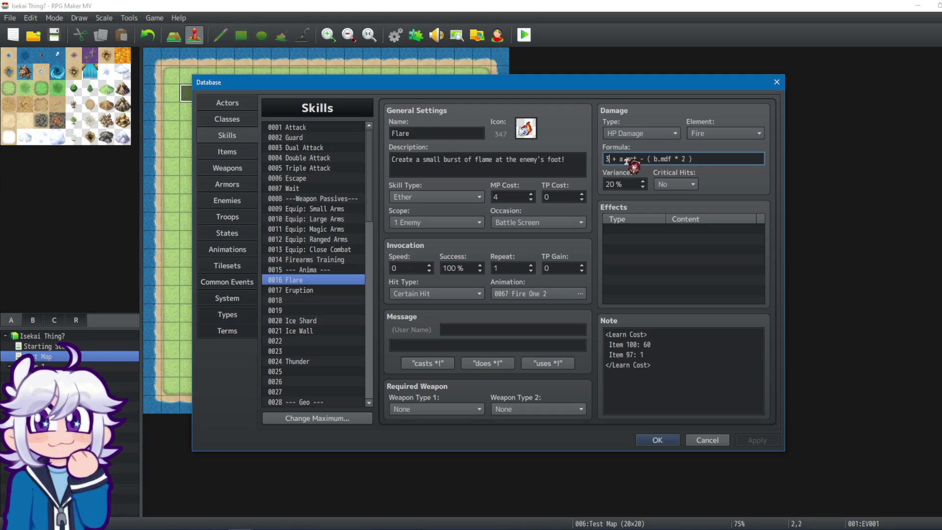
key("BackSpace")
type("5")
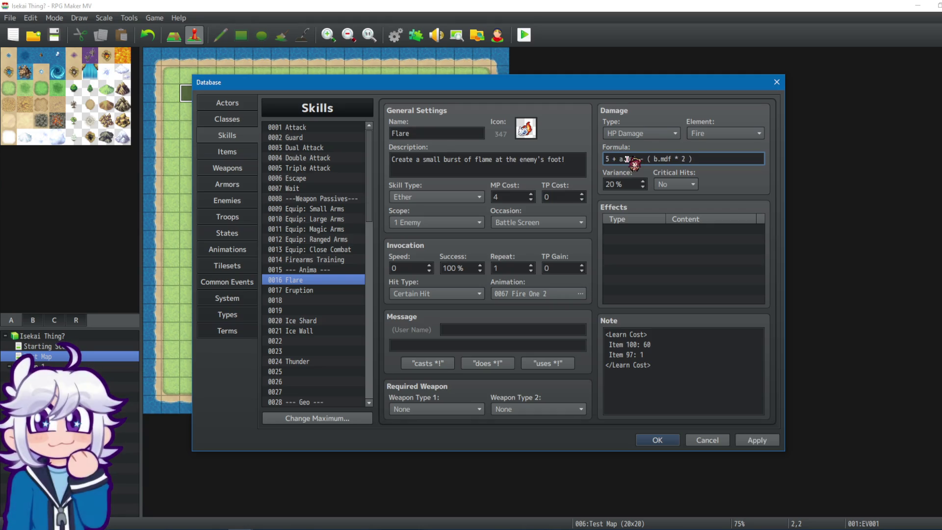
left_click(333, 291)
left_click(613, 159)
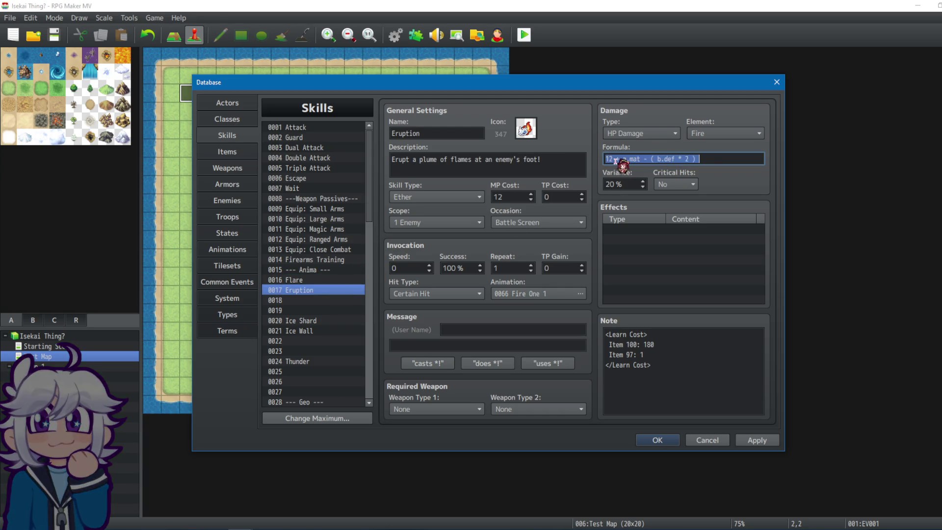
left_click(613, 159)
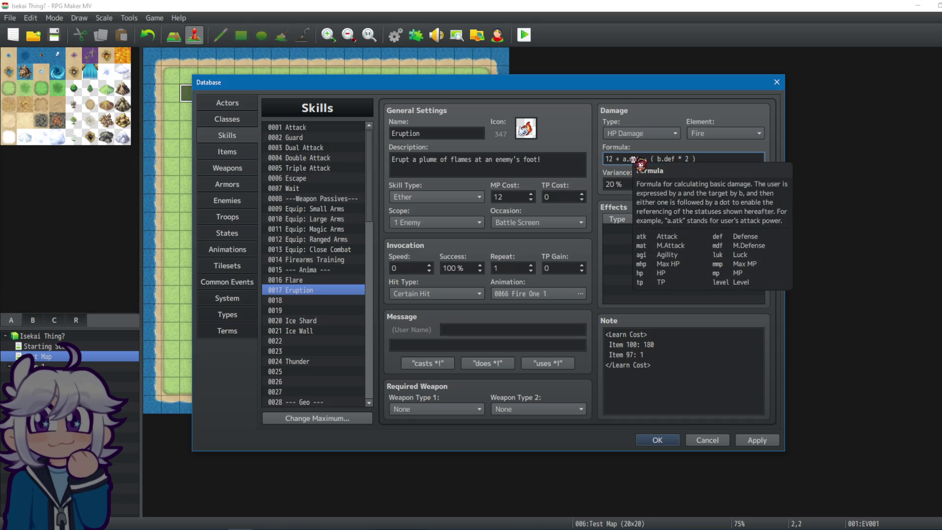
key("BackSpace")
type("5")
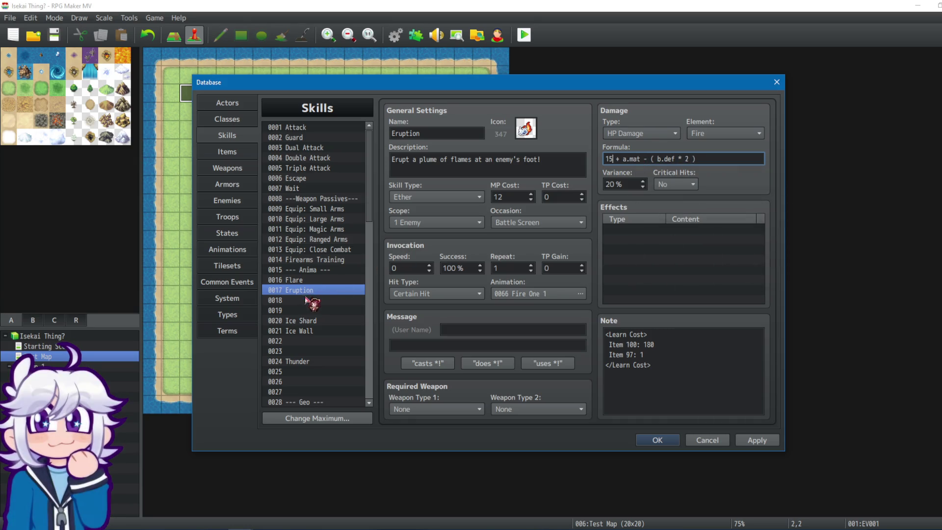
Set Ice Shard's base damage to 4 and Ice Wall's to 12.
left_click(304, 321)
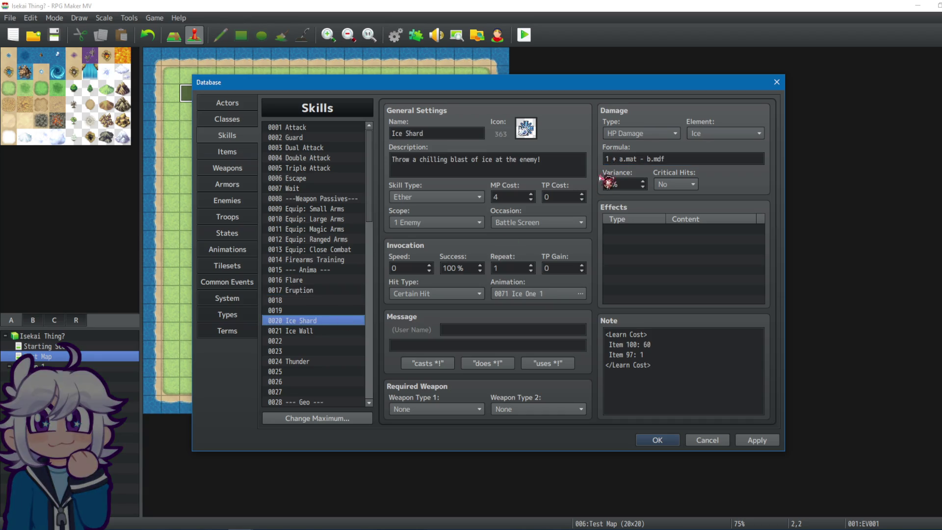
triple_click(617, 160)
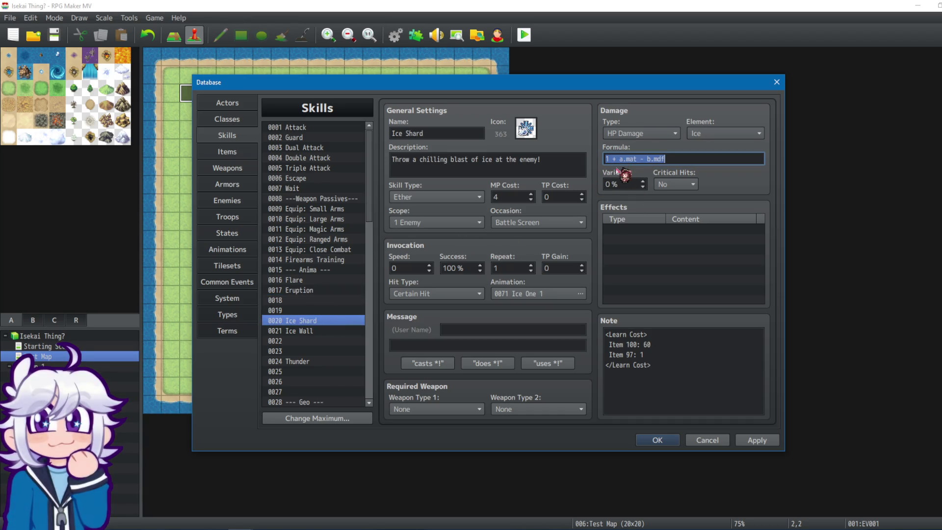
left_click(609, 159)
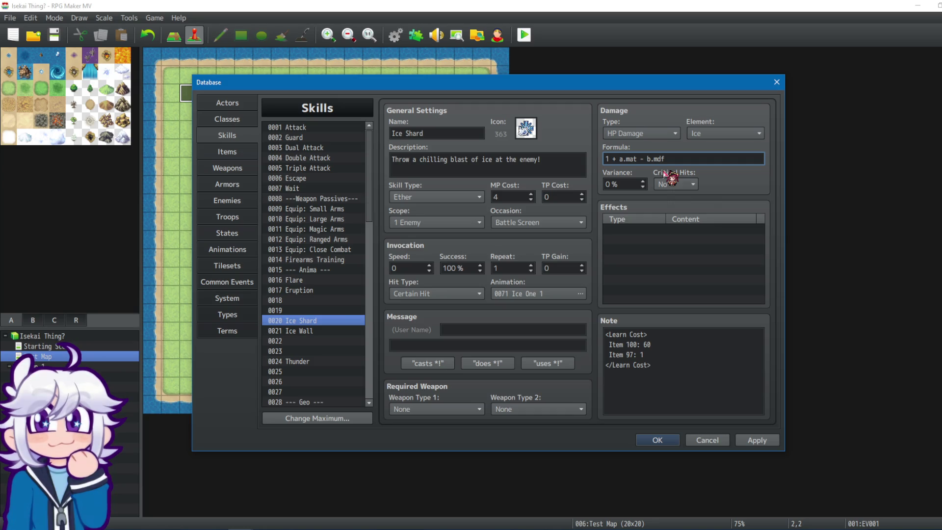
key("BackSpace")
type("4")
left_click(339, 331)
left_click(629, 162)
left_click(629, 162)
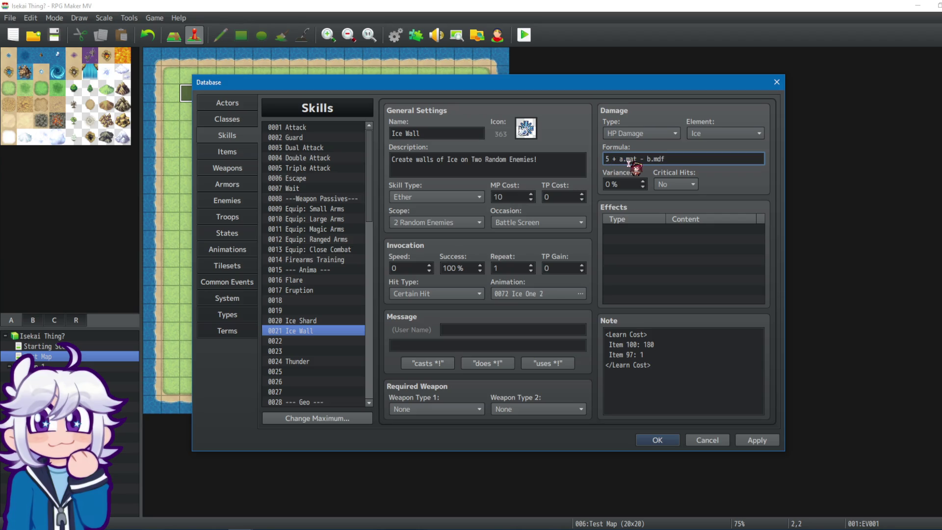
type("10")
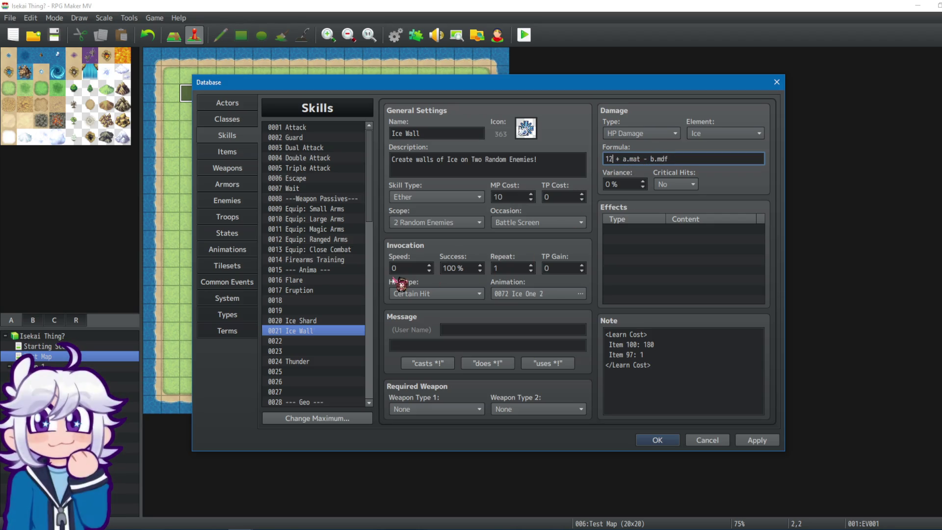
Review the updated damage formulas of Eruption, Flare and Ice Shard.
left_click(314, 290)
left_click(312, 332)
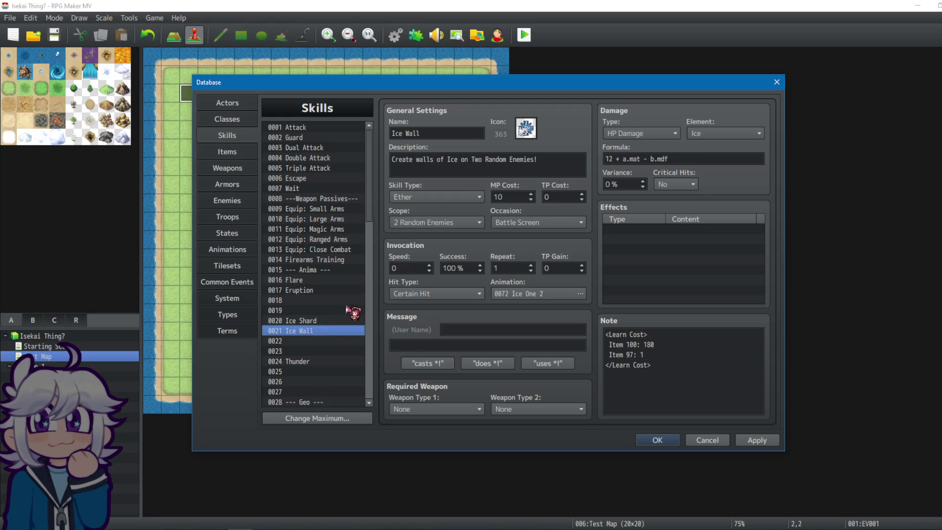
left_click(306, 280)
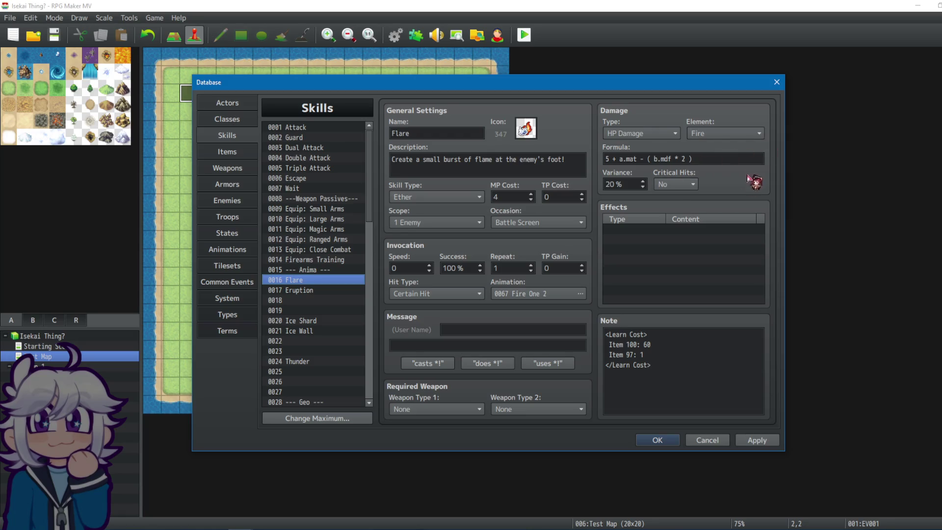
left_click(332, 300)
left_click(330, 290)
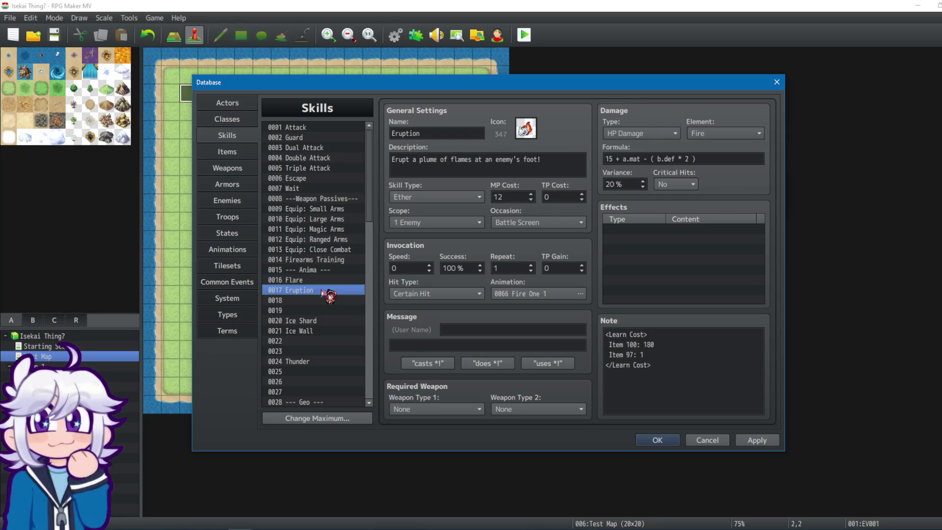
left_click(330, 280)
left_click(309, 320)
left_click(335, 291)
left_click(330, 280)
left_click(227, 119)
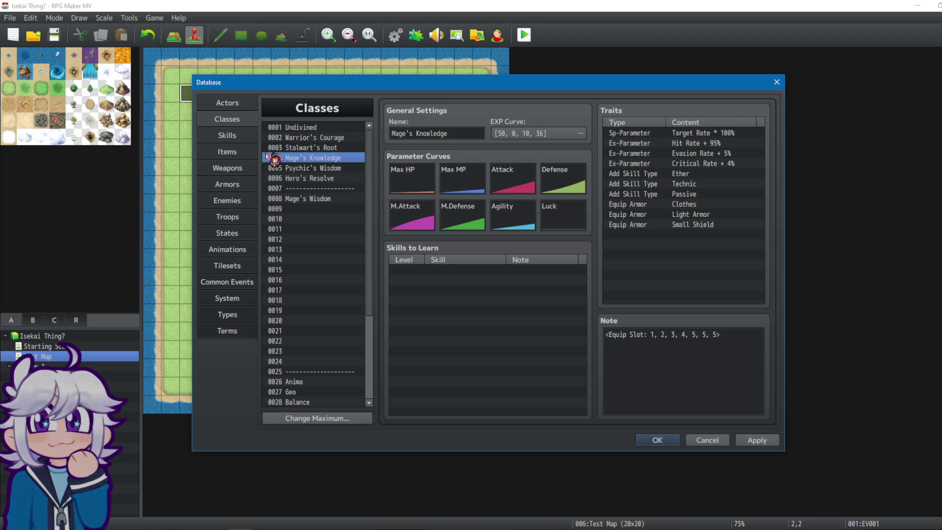
Browse the classes and open Psychic's Wisdom's Max MP curve generator, leaving it unchanged.
left_click(317, 180)
mouse_move(312, 178)
left_mouse_down()
mouse_move(342, 147)
mouse_move(327, 158)
left_mouse_up()
left_click(325, 170)
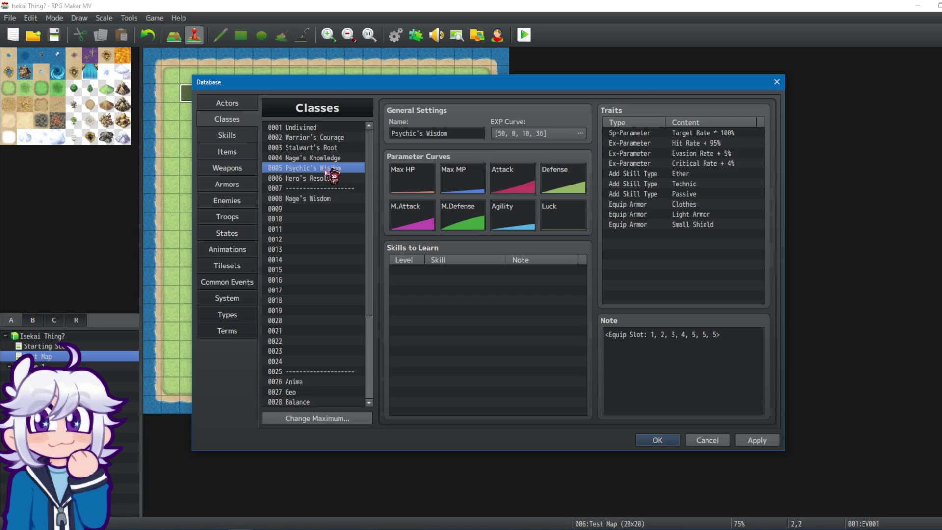
double_click(454, 183)
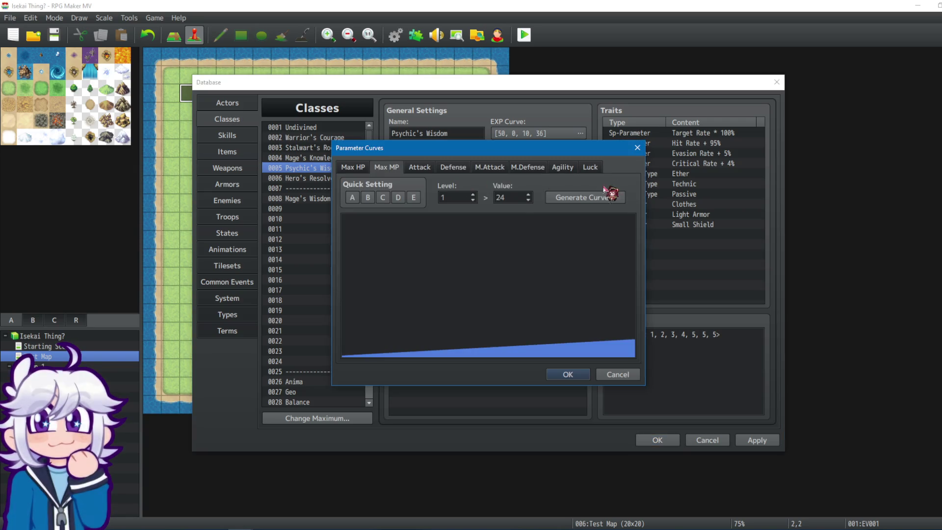
left_click(562, 199)
key("Escape")
left_click(637, 147)
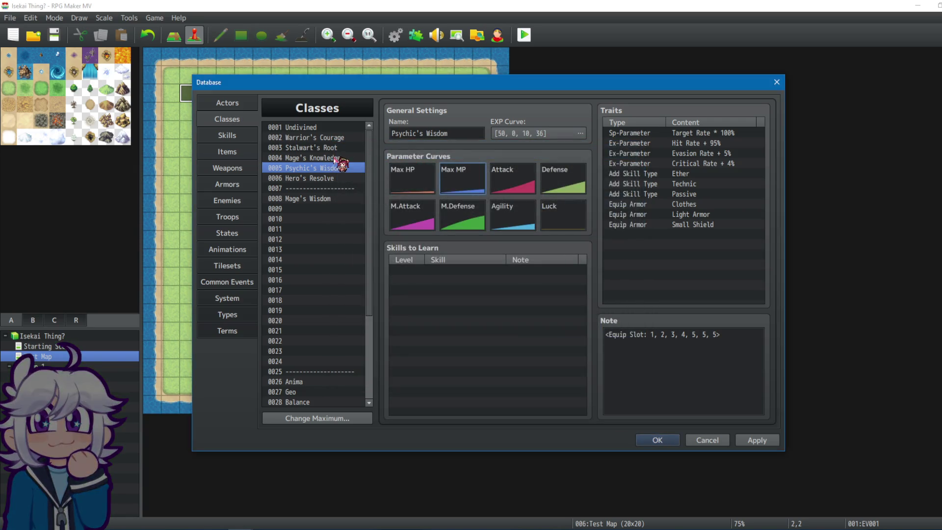
left_click(304, 159)
Generate Stalwart's Root's Max MP curve starting at 20 at level 1.
left_click(318, 147)
double_click(466, 182)
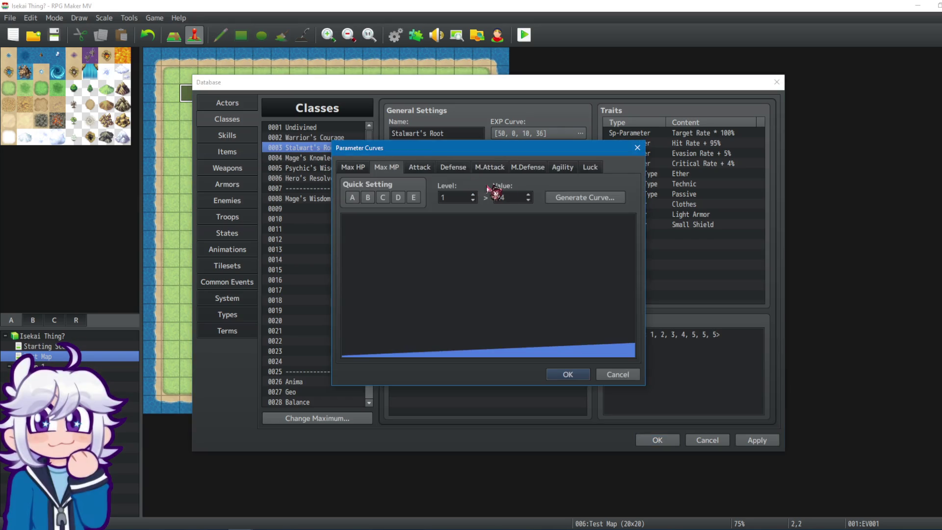
left_click(564, 197)
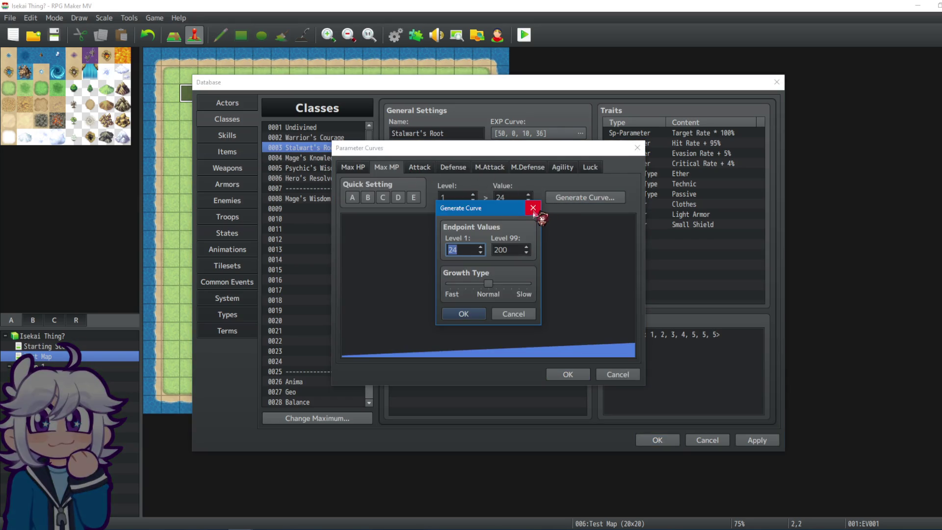
key("Escape")
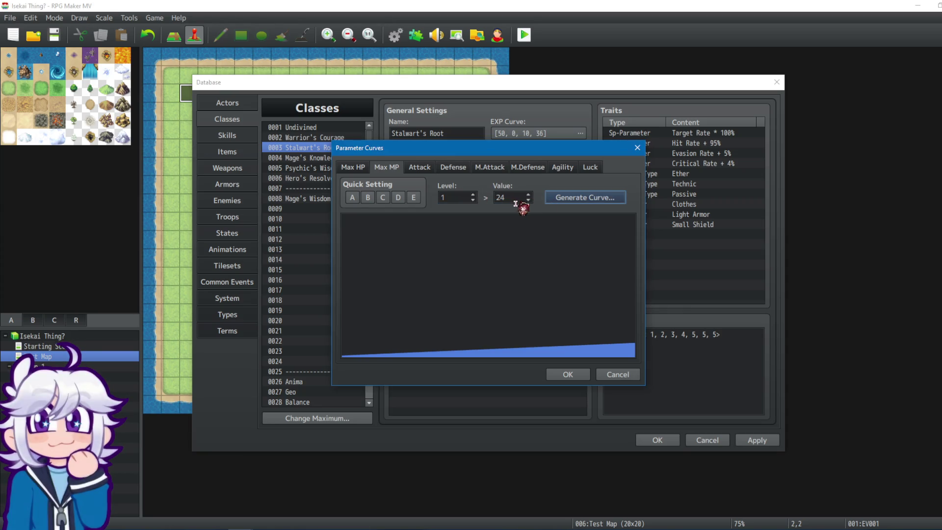
left_click(583, 198)
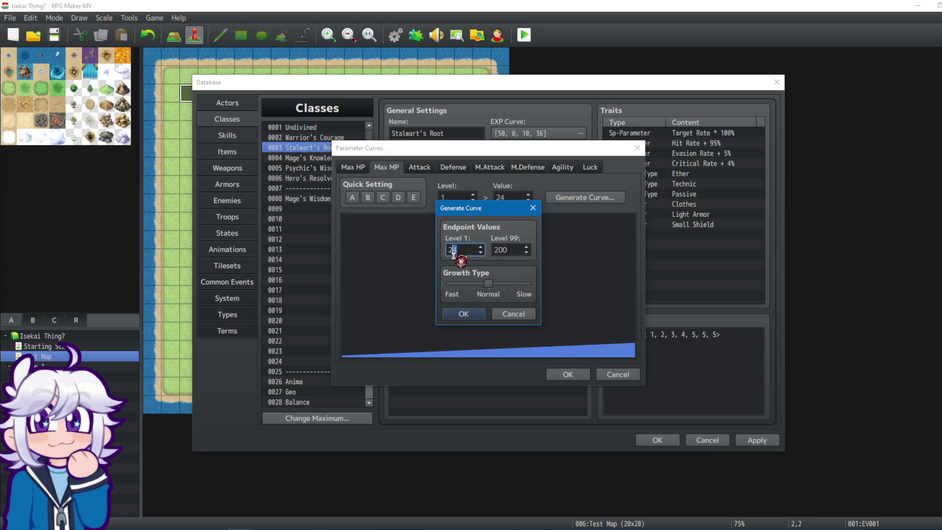
type("0")
left_click(464, 314)
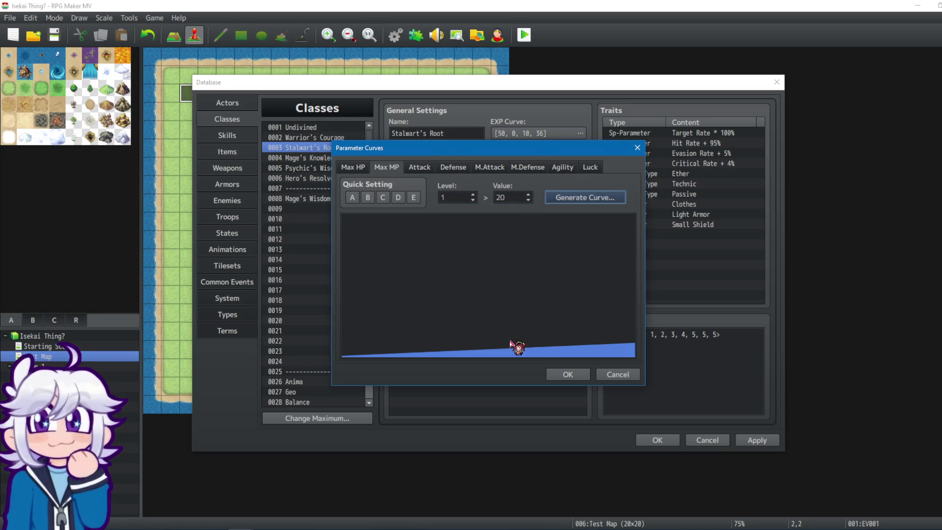
left_click(565, 375)
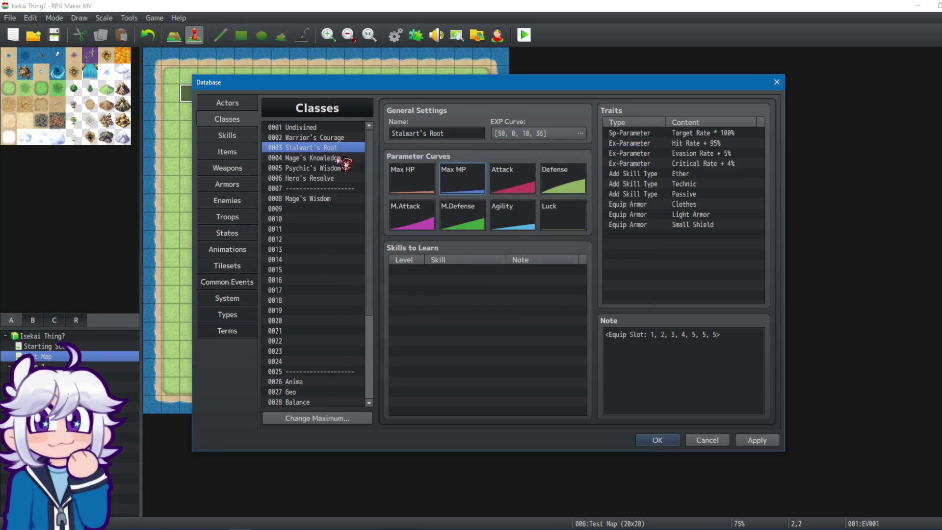
Generate Warrior's Courage's Max MP curve starting at 20 at level 1 and apply the changes.
left_click(346, 139)
double_click(451, 180)
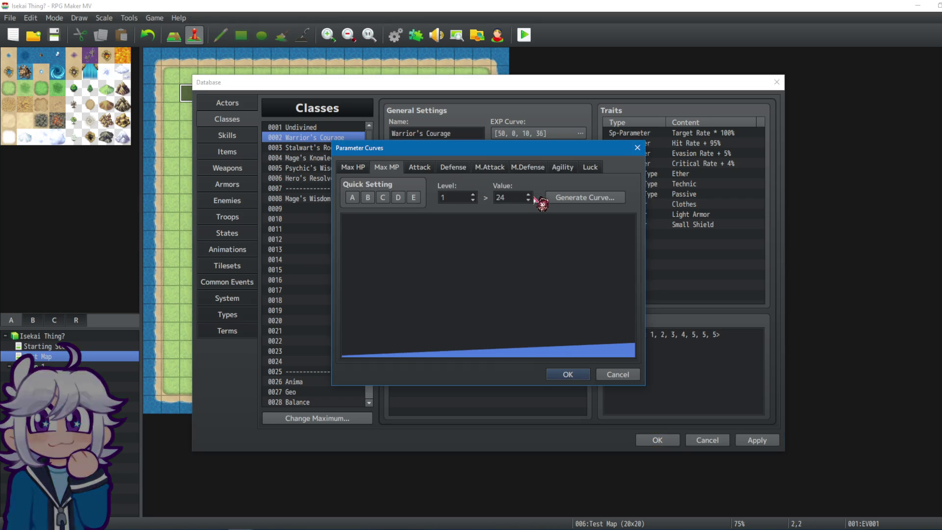
left_click(561, 199)
type("20")
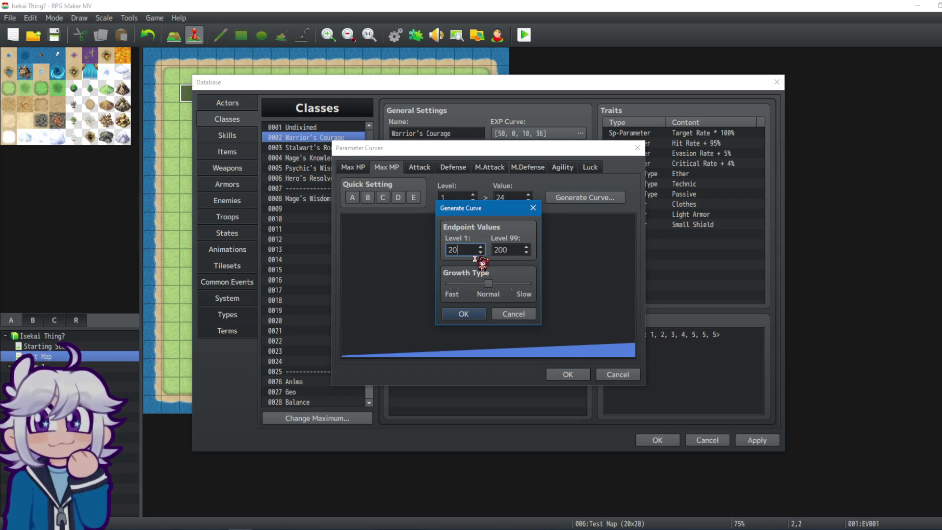
left_click(463, 313)
left_click(455, 199)
key("Up")
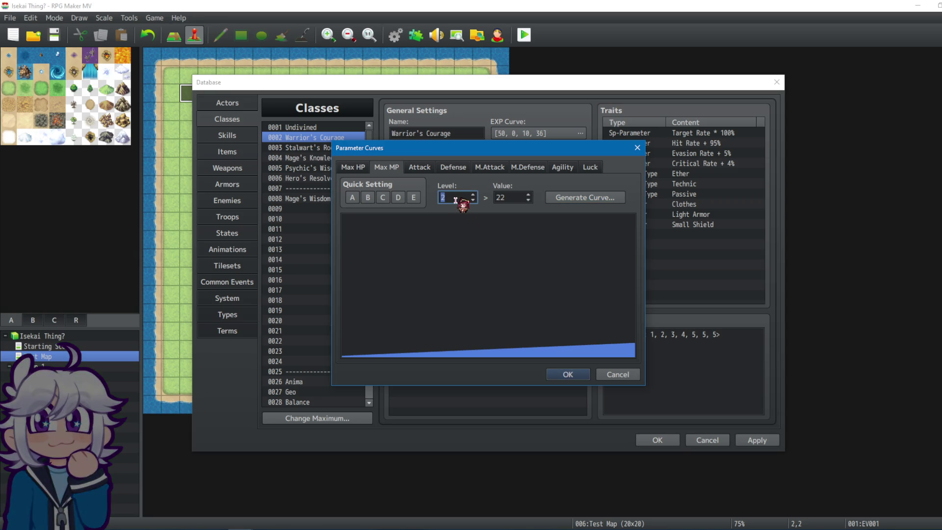
left_click(614, 377)
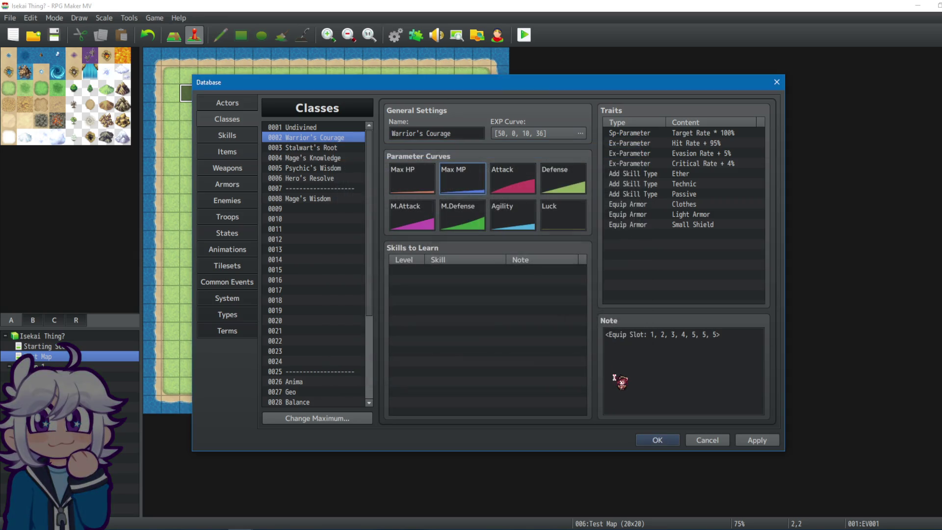
left_click(751, 440)
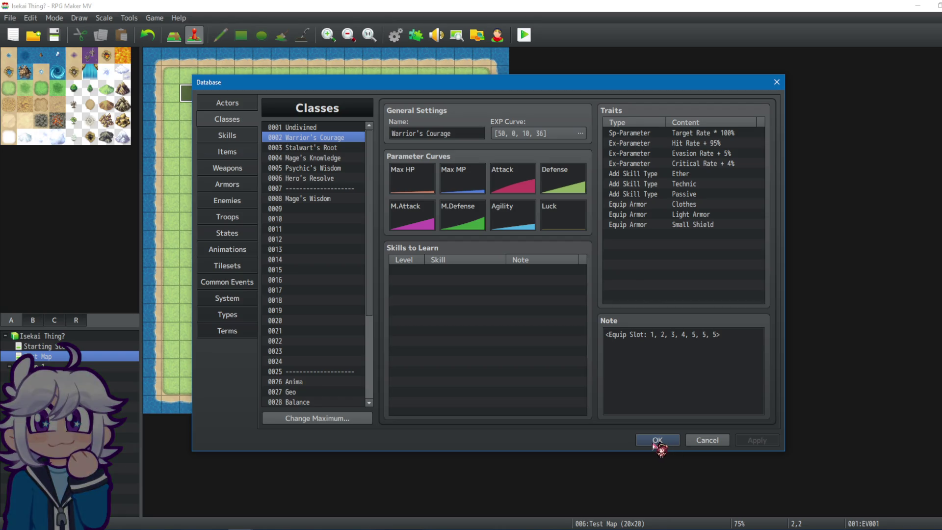
Close and reopen the database, then view skill 0024 Thunder.
left_click(660, 441)
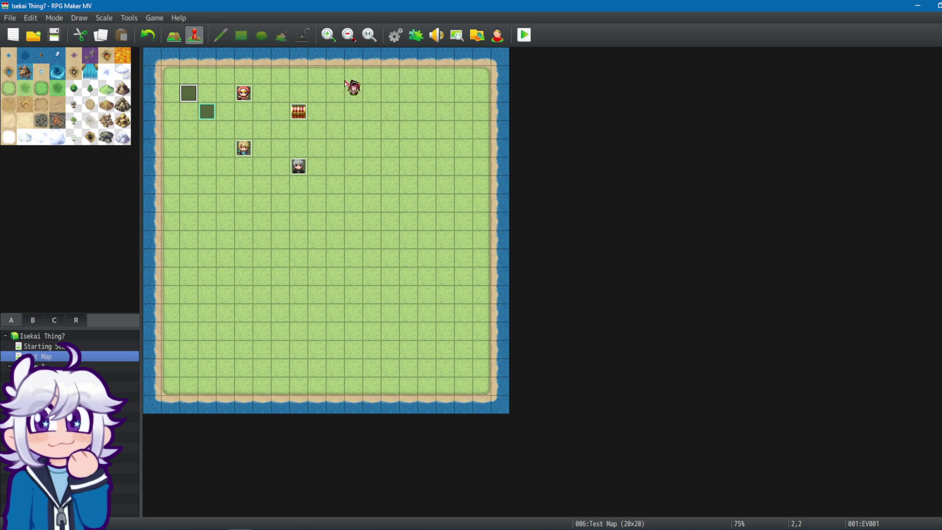
left_click(395, 35)
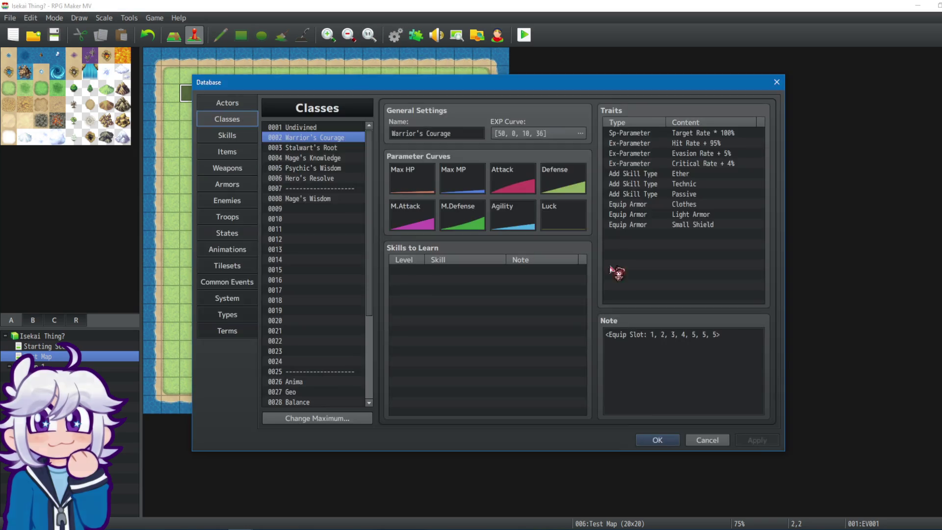
left_click(230, 136)
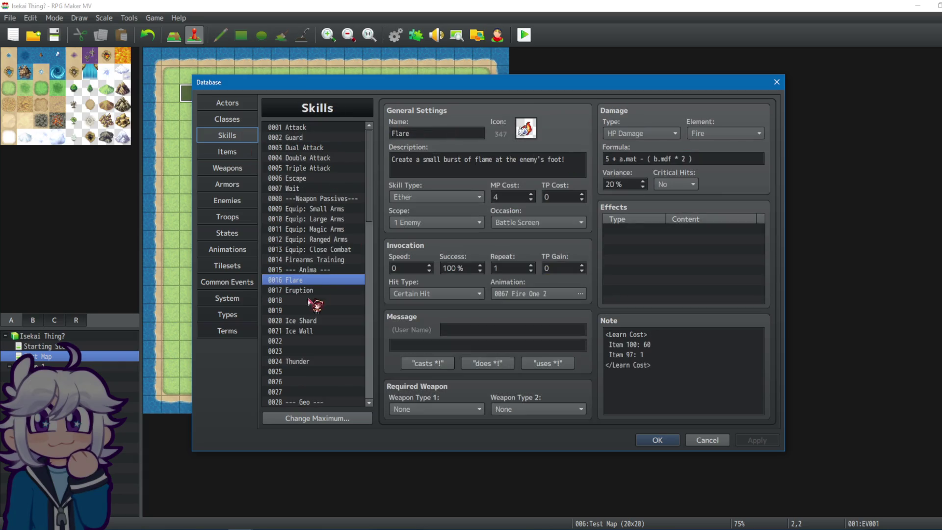
left_click(315, 290)
left_click(305, 362)
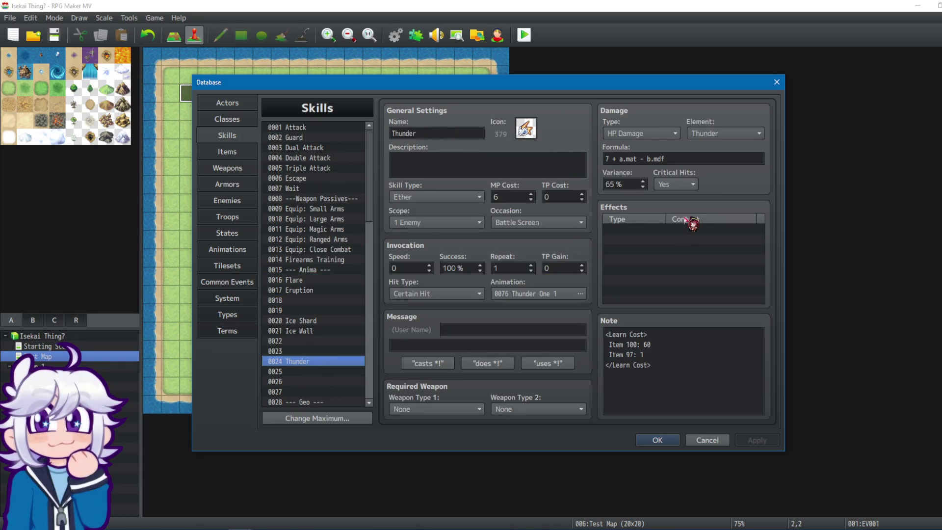
Preview the Thunder One 1 and Thunder One 2 animations, then return to Skills.
left_click(237, 248)
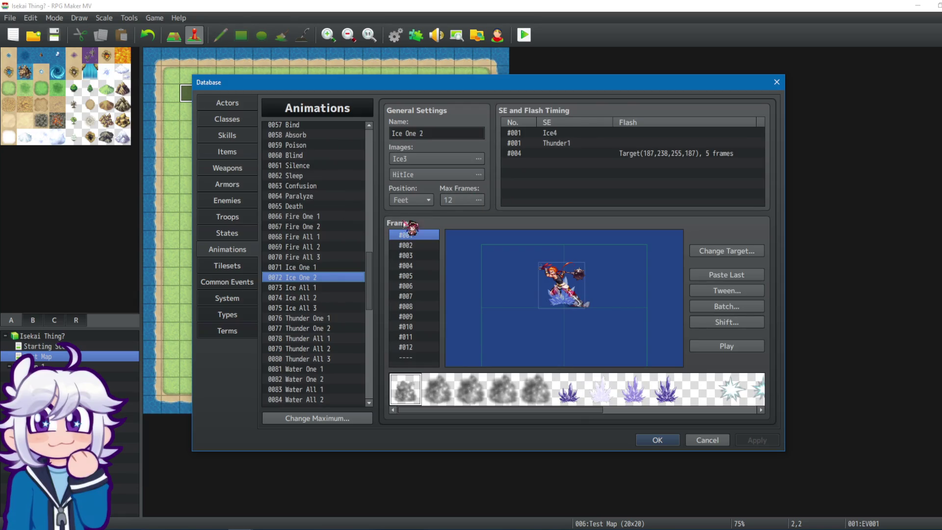
left_click(319, 318)
left_click(722, 346)
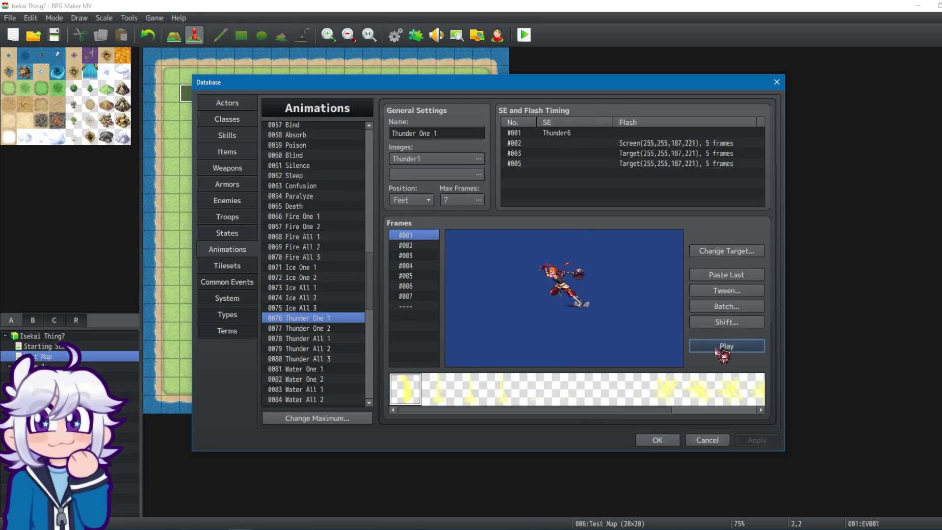
left_click(314, 328)
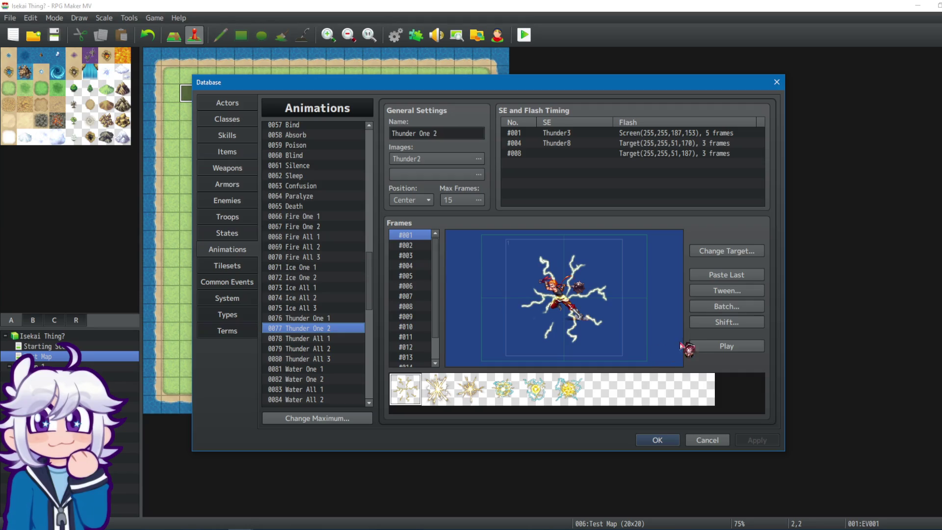
left_click(705, 347)
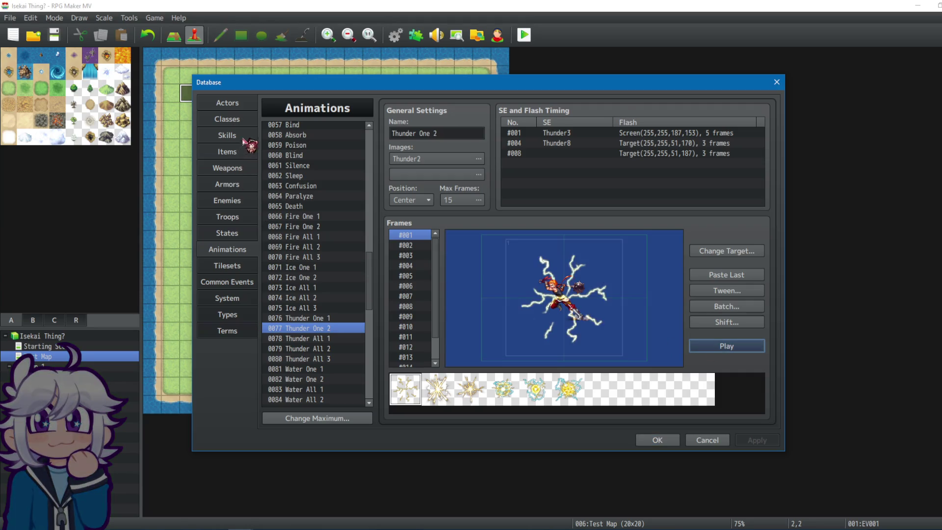
left_click(245, 136)
Rename skill 0024 to Bolt and reword its description to strike lightning on one enemy.
double_click(436, 134)
type("B")
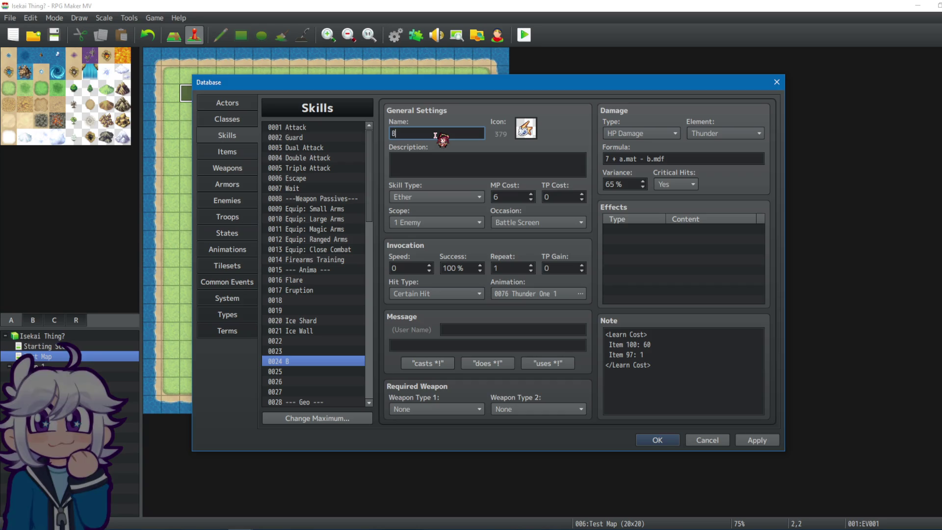
type("olt")
left_click(437, 176)
type("Call li")
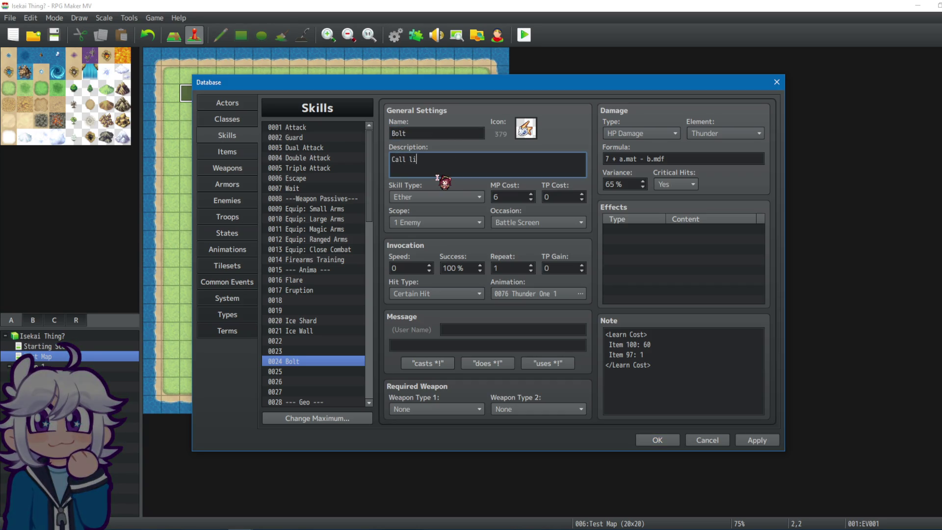
type("ghtning down from t")
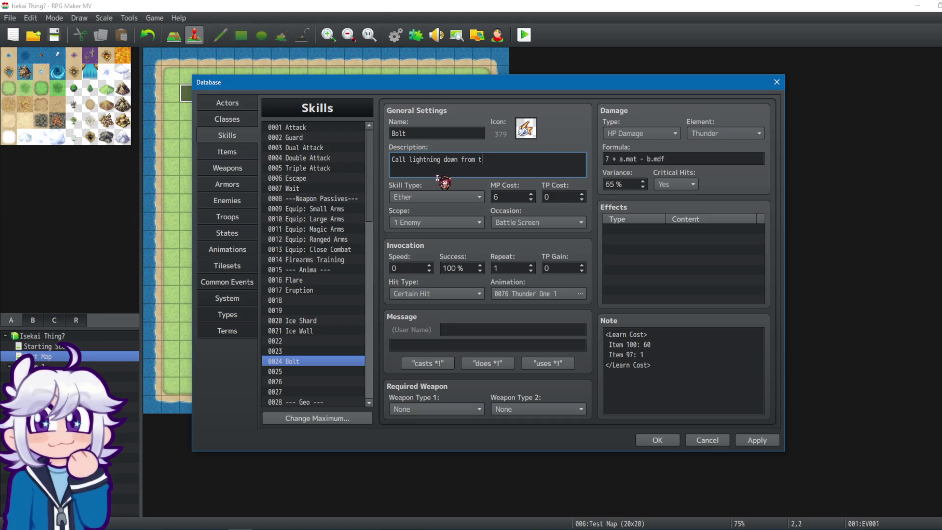
type("he sky on one enemy")
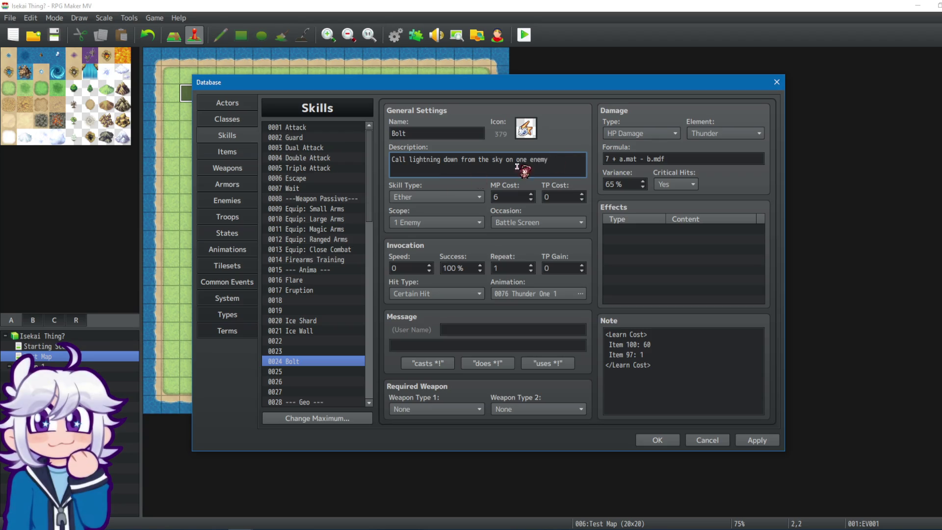
Set Bolt's damage formula to 10 + a.mat - b.mdf, then review its variance, MP cost and description.
triple_click(622, 158)
left_click(608, 159)
type("10")
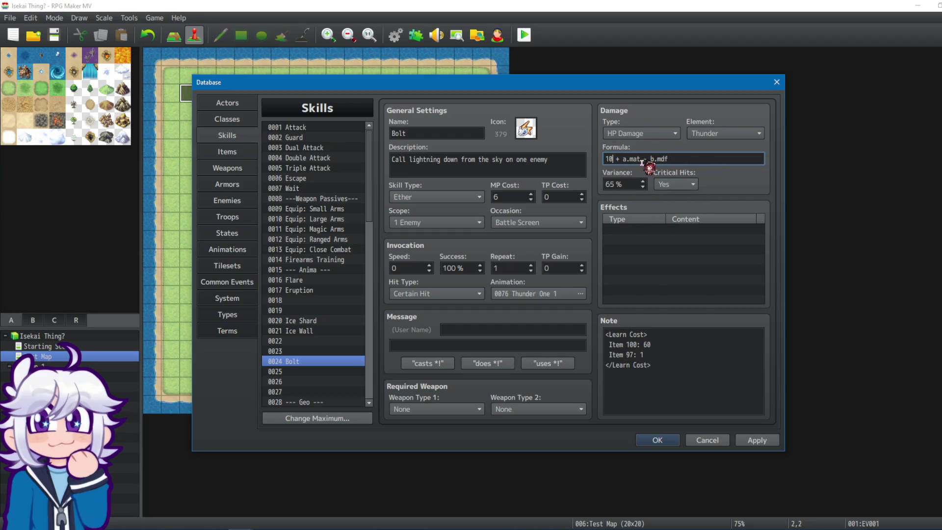
key("Tab")
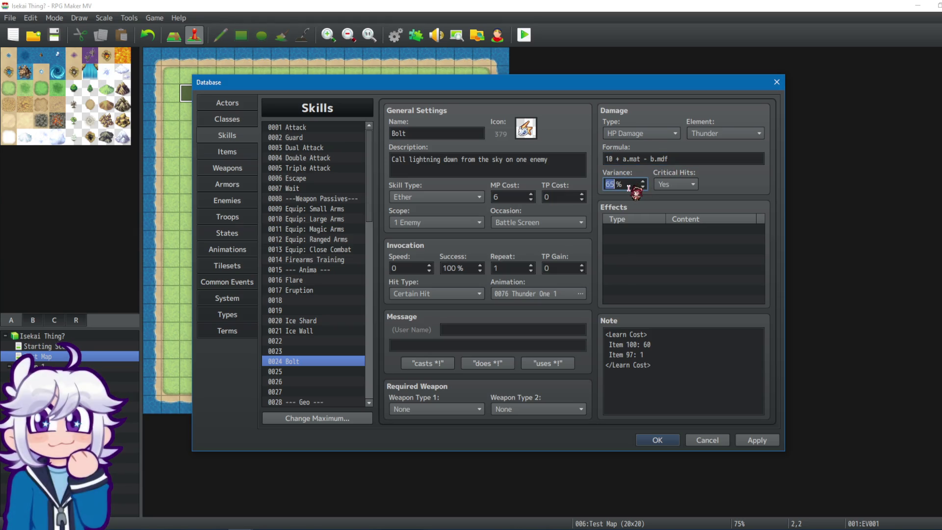
left_click(500, 197)
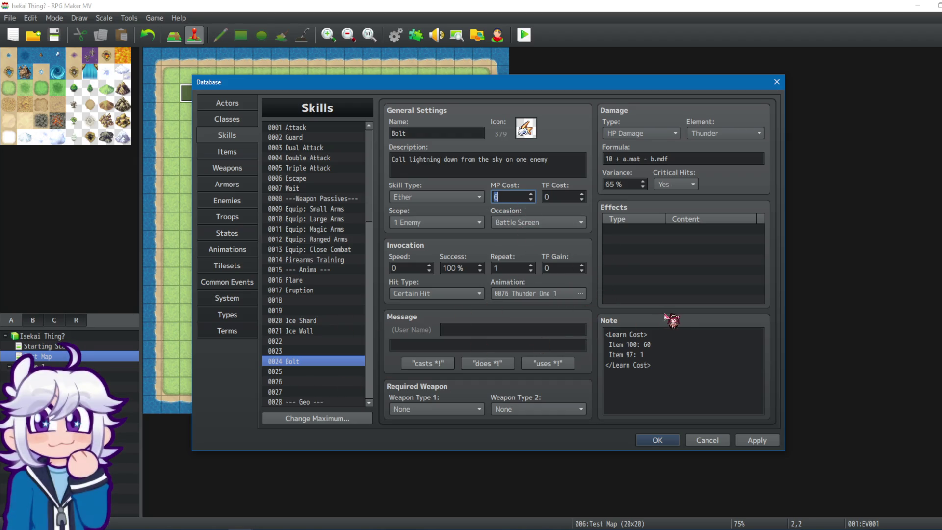
left_click_drag(392, 159, 571, 170)
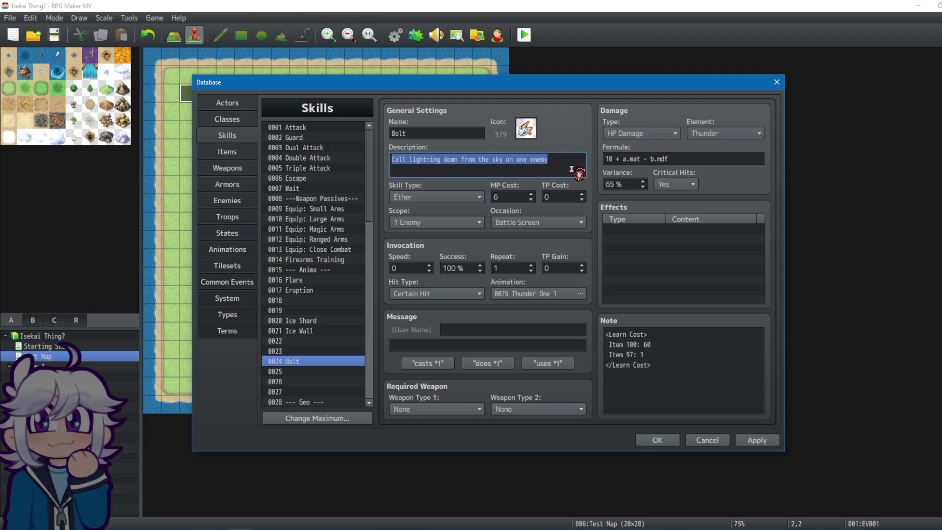
left_click(571, 169)
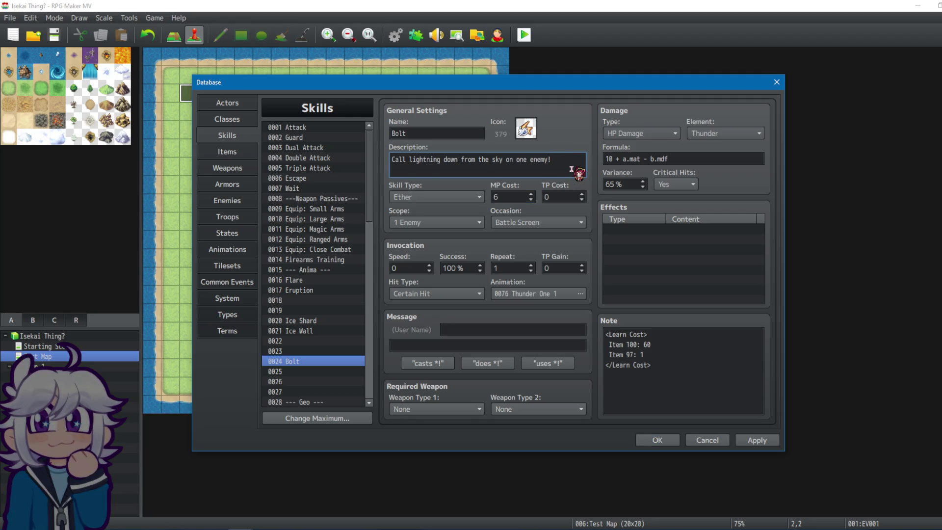
Give empty skill slot 0025 the 0077 Thunder One 2 animation.
left_click(315, 373)
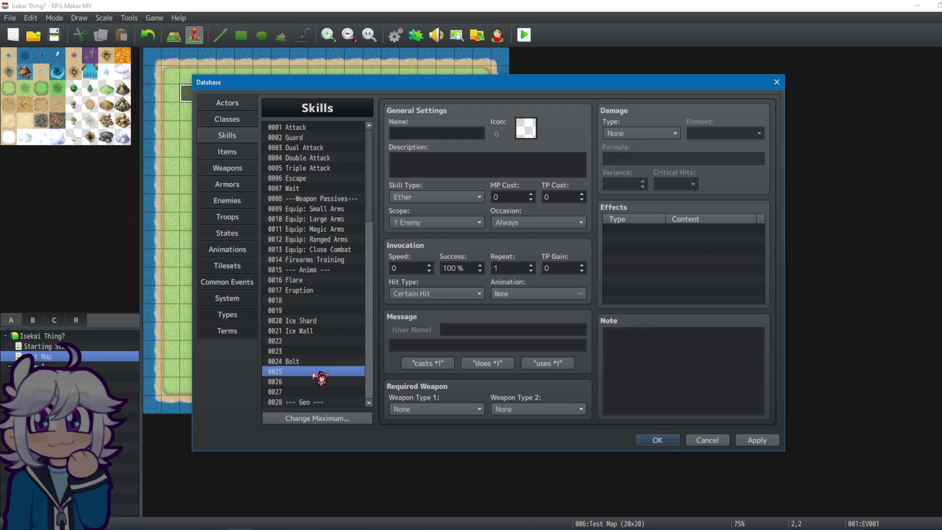
left_click(579, 293)
left_click(439, 253)
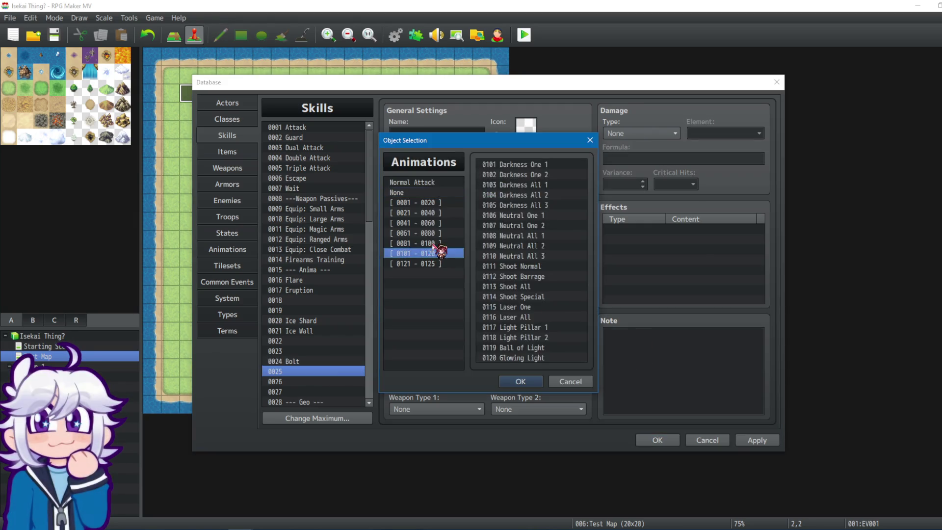
left_click(433, 244)
left_click(427, 233)
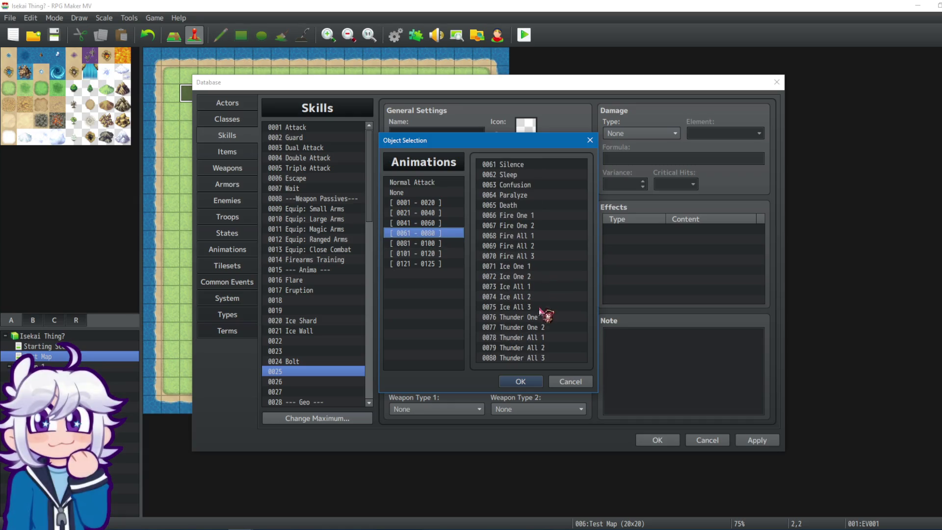
left_click(528, 328)
left_click(526, 381)
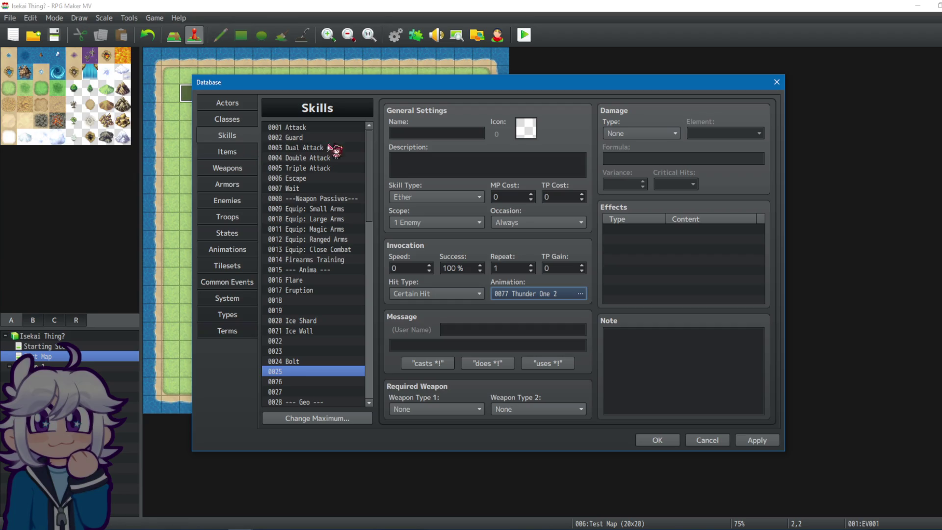
Name skill 0025 Bolt Shot and preview the Thunder One 2 animation in the Animations section.
left_click(429, 134)
type("Bolt Shot")
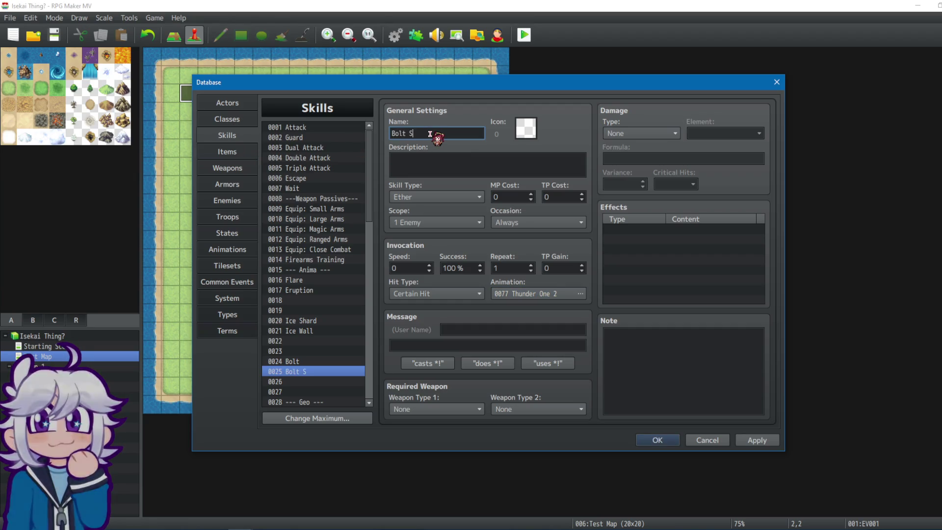
left_click(249, 245)
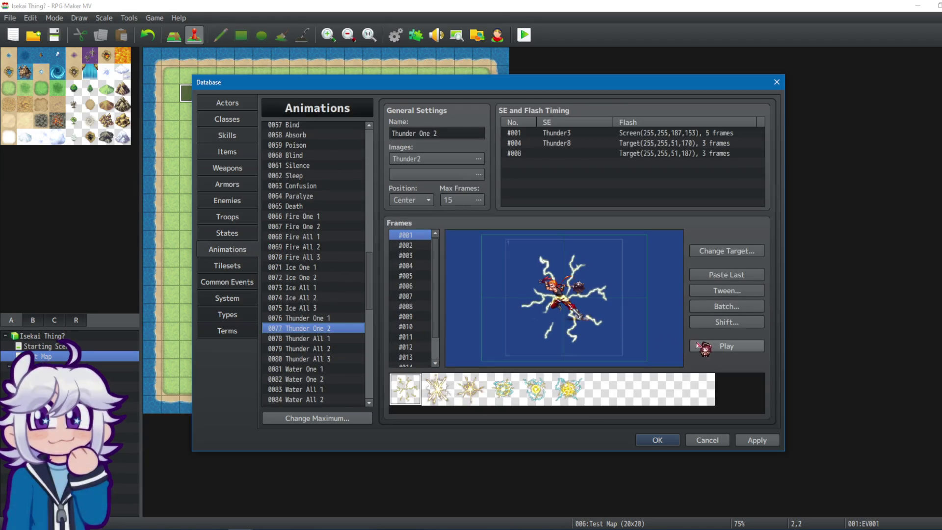
left_click(706, 346)
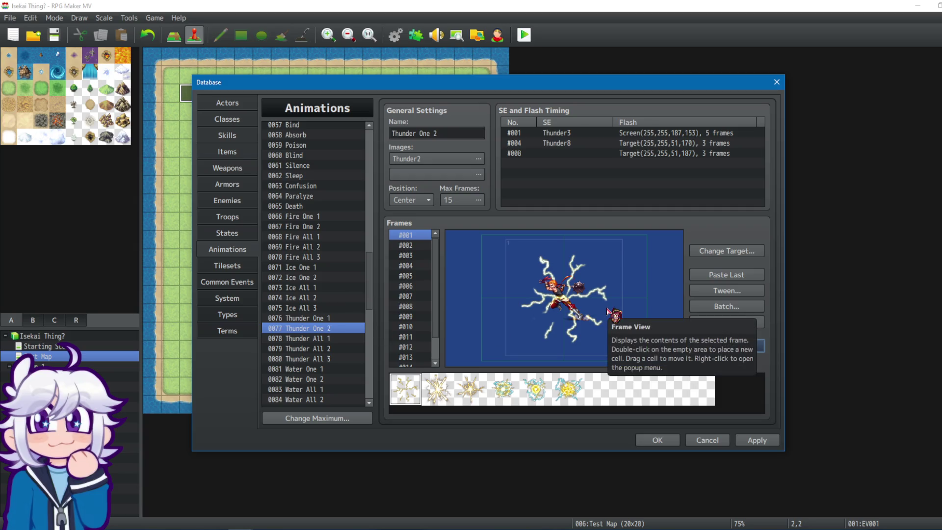
left_click(241, 138)
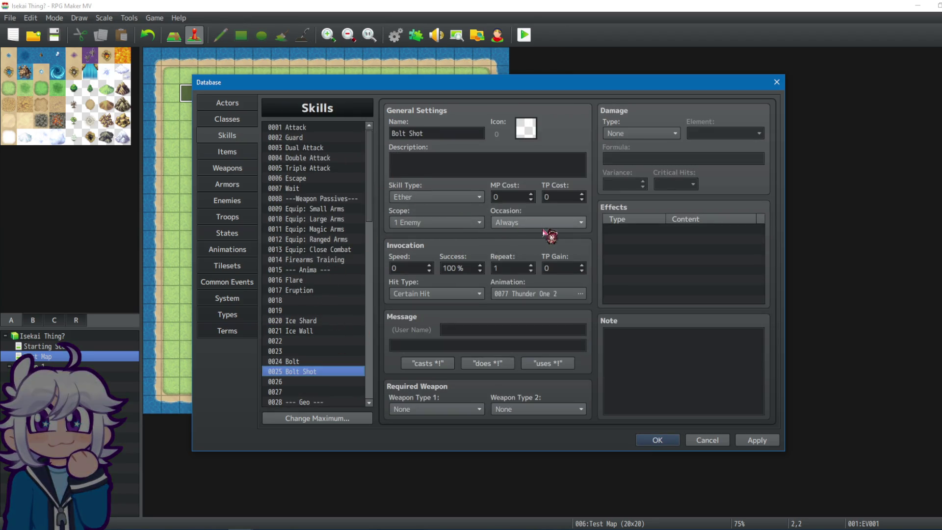
Set Bolt Shot's scope to 1 Random Enemy.
left_click(477, 223)
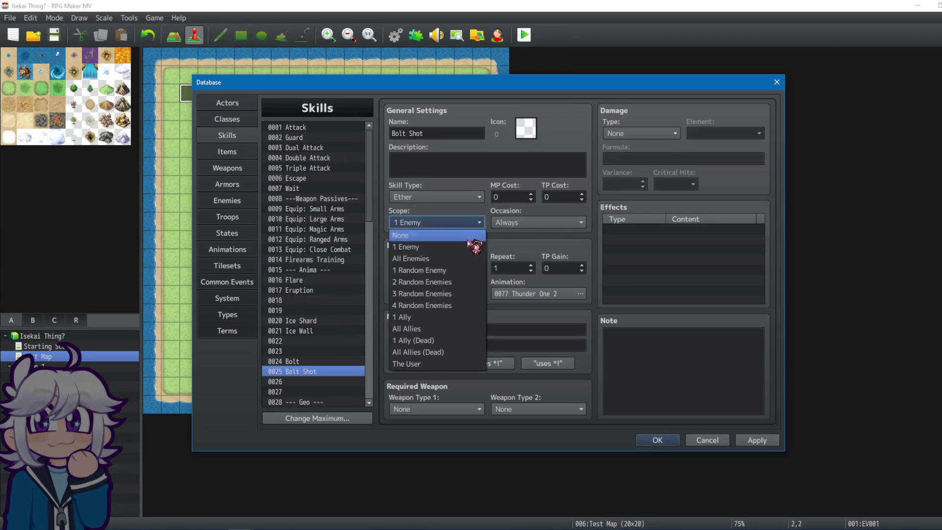
left_click(450, 295)
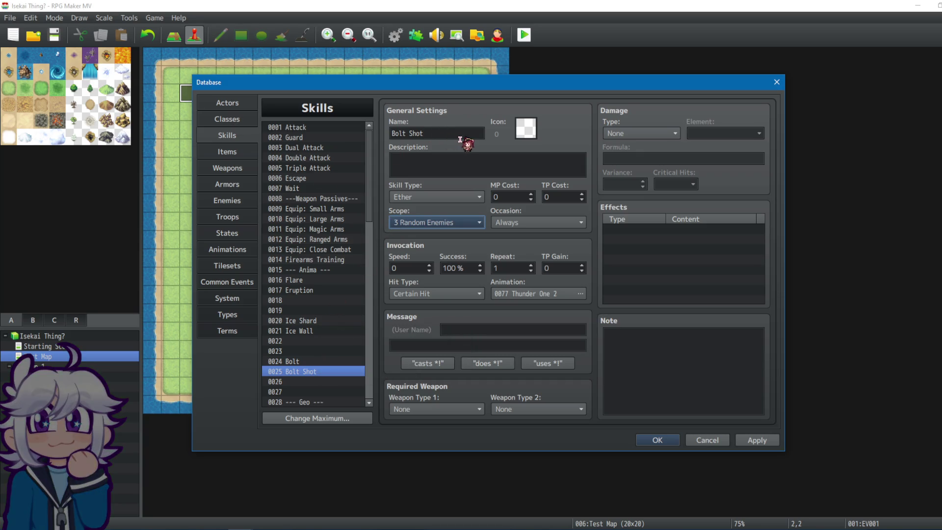
left_click(475, 172)
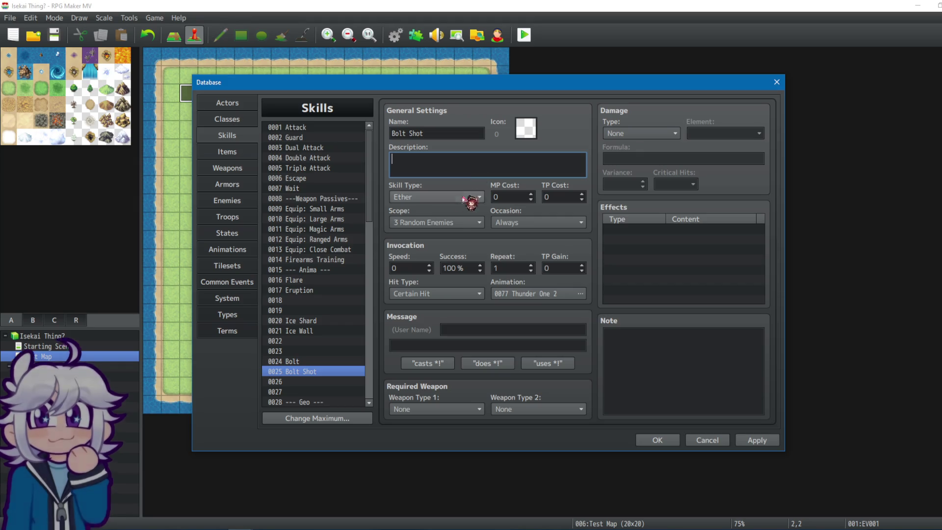
left_click(456, 222)
left_click(441, 281)
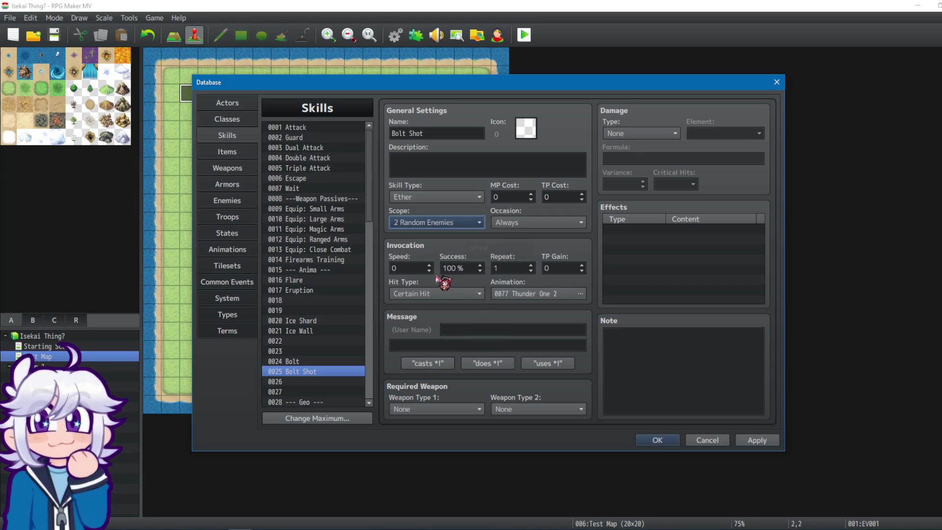
left_click(449, 223)
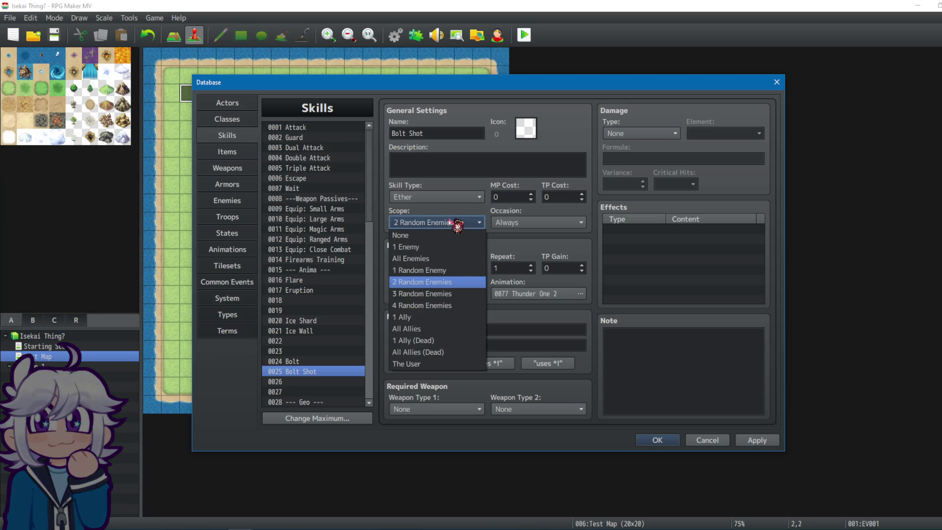
left_click(425, 270)
Write Bolt Shot's description beginning 'Fire an electric bolt out! Who knows…'.
left_click(469, 167)
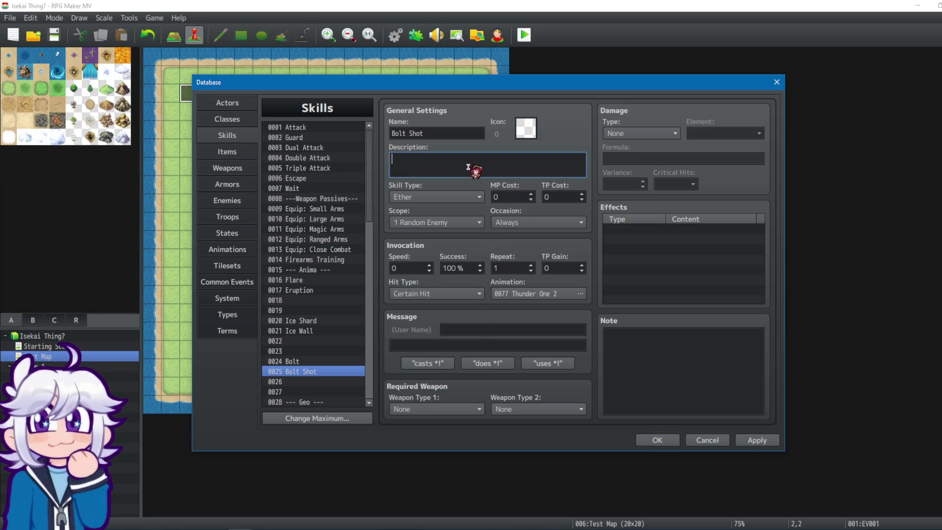
type("Fire an")
type(" electric bolt out! ")
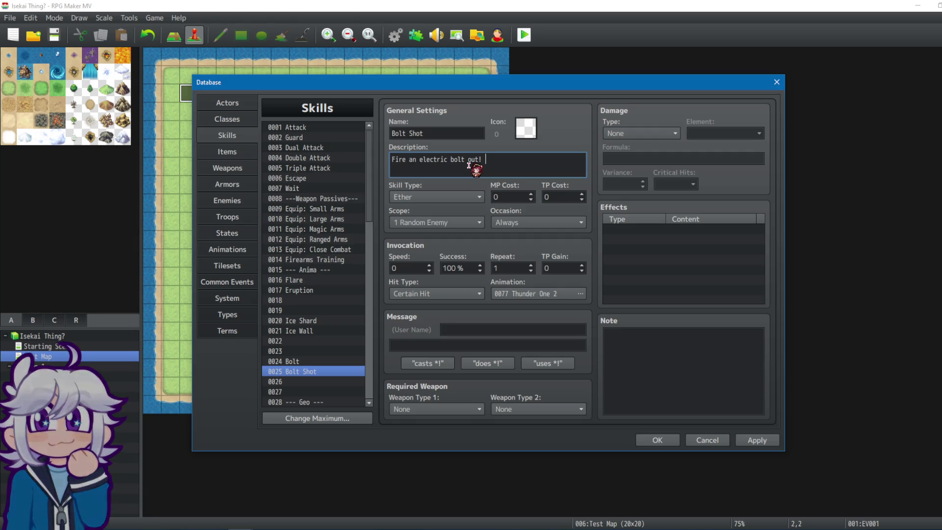
type("Who k")
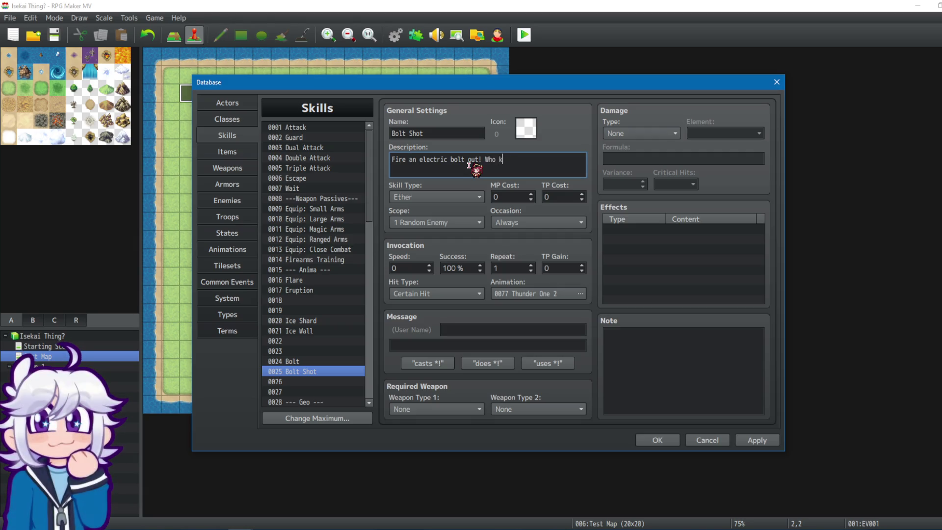
key("BackSpace")
key("BackSpace")
key("BackSpace")
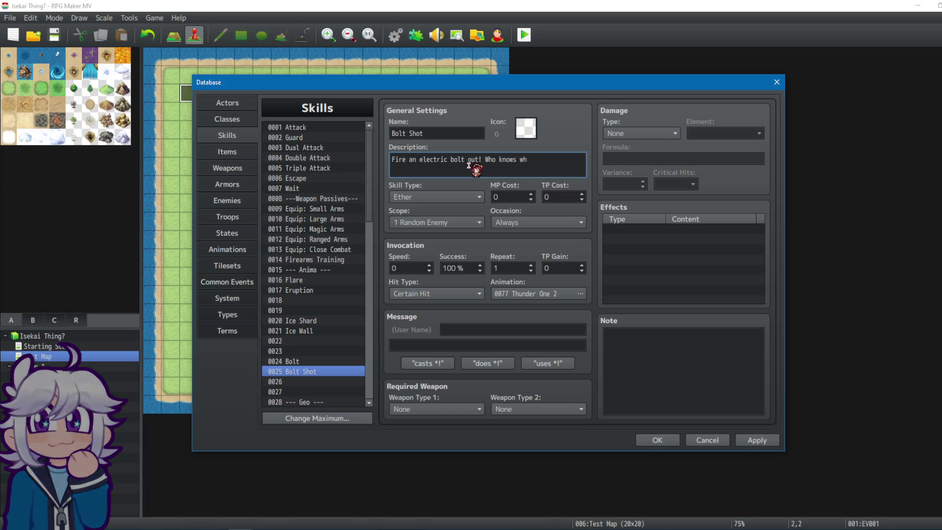
type("ere it's gonna")
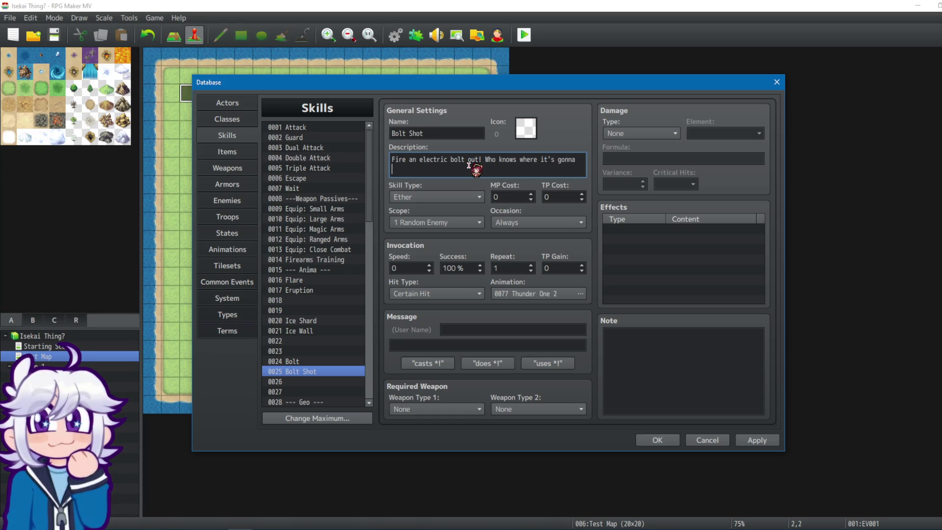
type("d?")
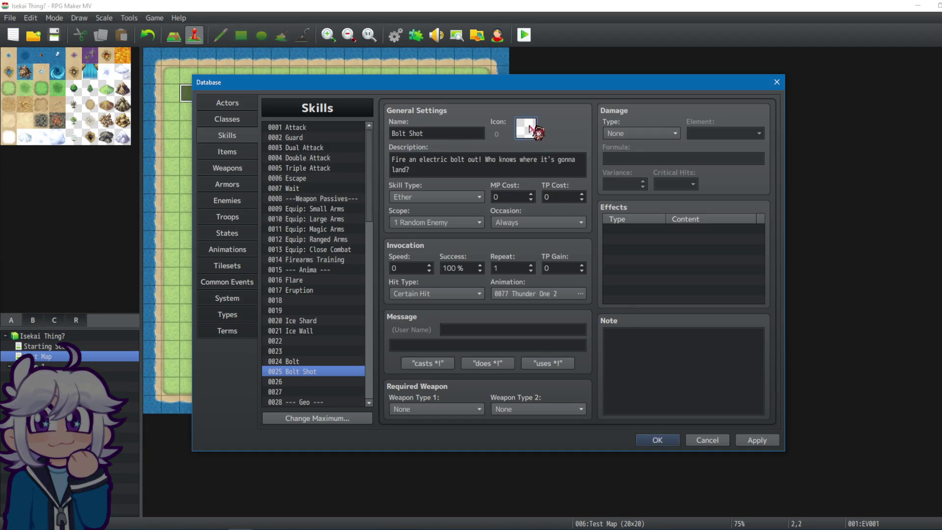
Give Bolt Shot icon 379, glancing at Bolt for reference.
double_click(526, 129)
scroll(604, 255, "down", 2)
mouse_move(628, 182)
left_mouse_down()
mouse_move(618, 276)
mouse_move(627, 327)
mouse_move(620, 198)
left_mouse_up()
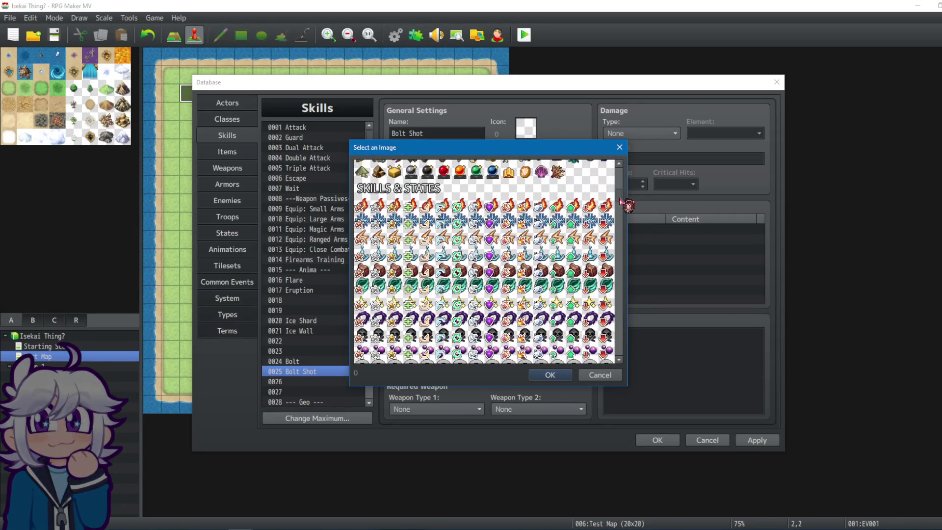
left_click(541, 239)
left_click(549, 375)
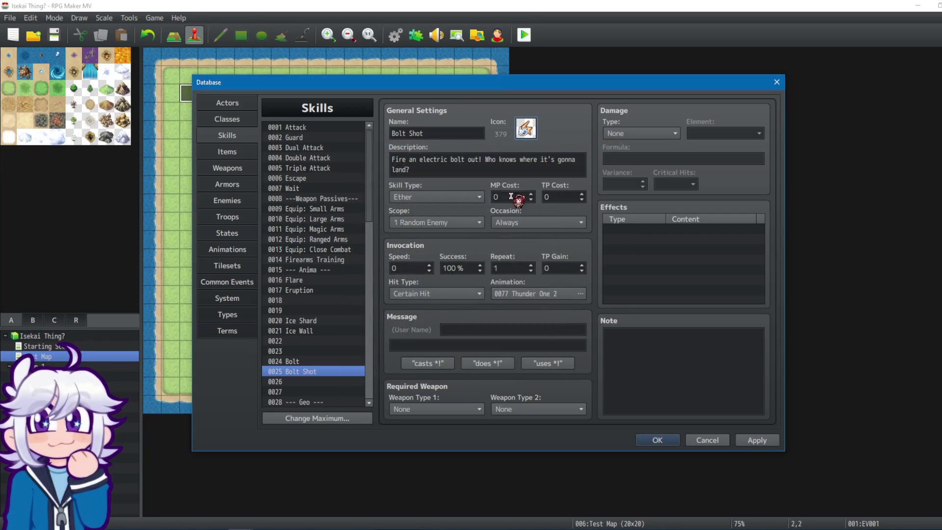
left_click(324, 363)
left_click(324, 372)
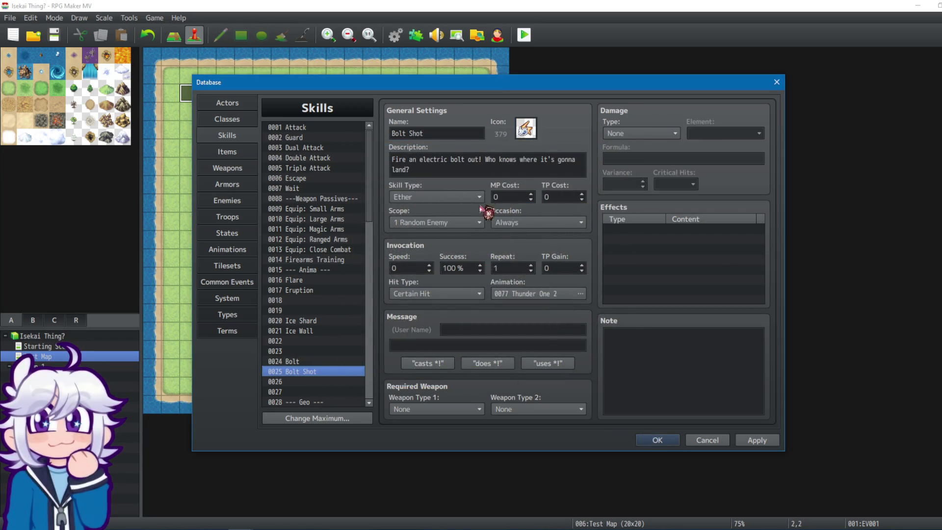
Set Bolt Shot's MP cost to 16, with Thunder-element HP Damage and 65% variance.
double_click(507, 199)
type("18")
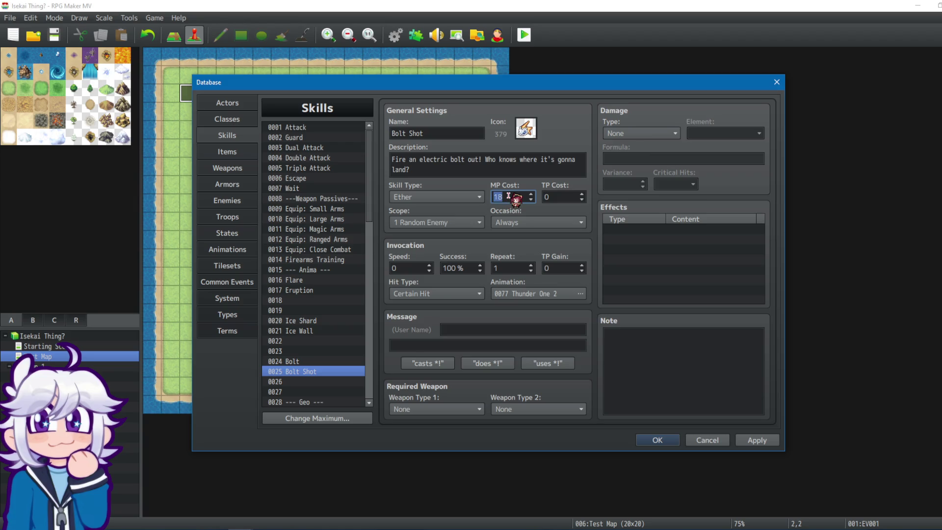
scroll(509, 197, "down", 1)
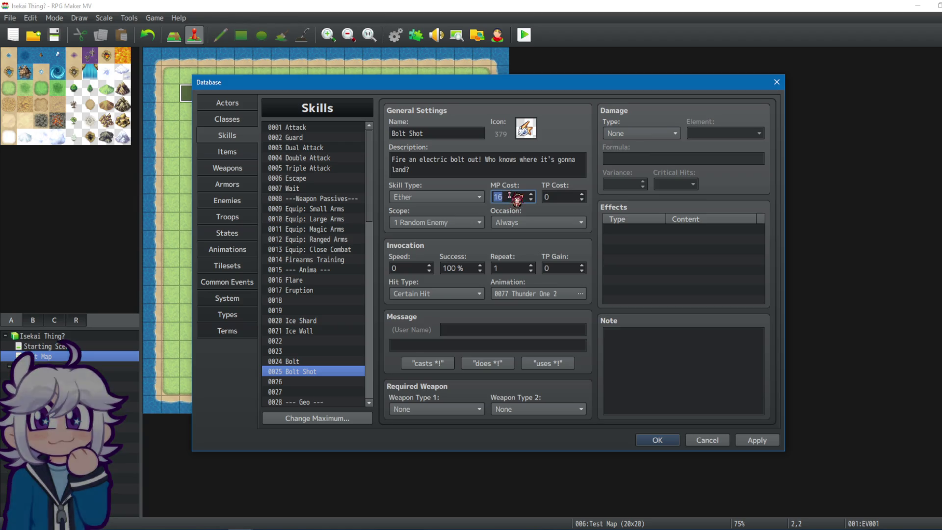
left_click(675, 133)
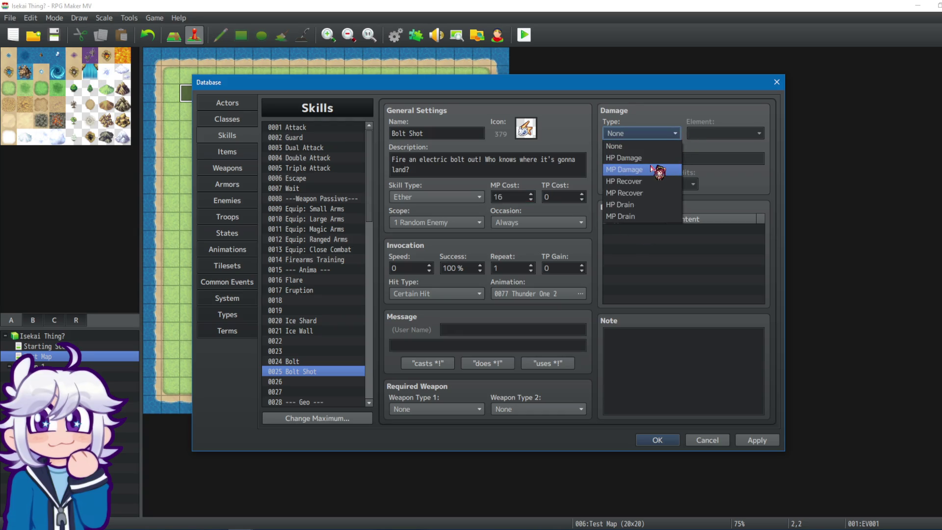
left_click(633, 158)
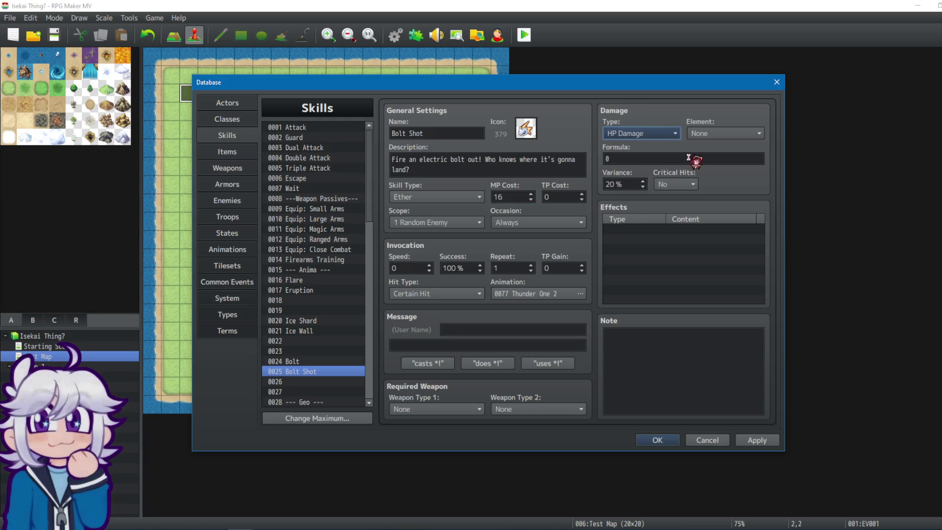
left_click(741, 133)
left_click(710, 205)
double_click(635, 188)
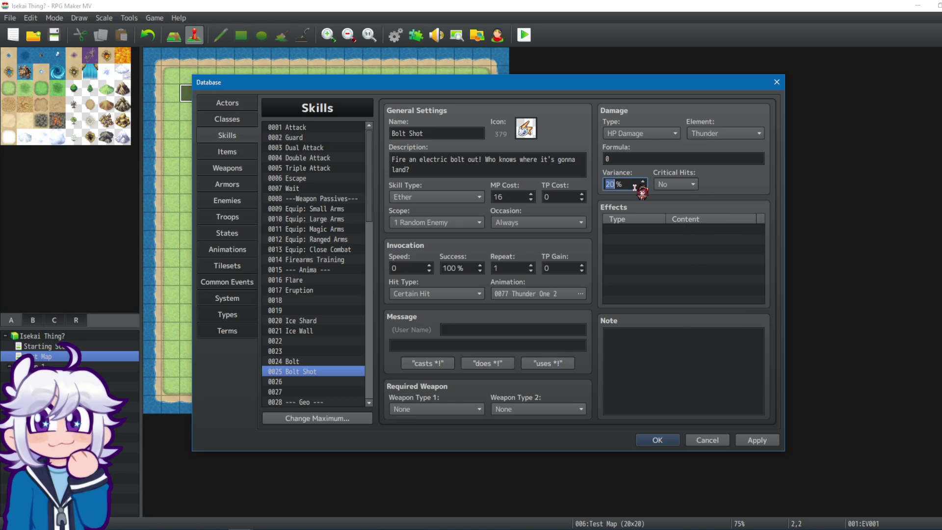
scroll(635, 187, "up", 20)
left_click(346, 362)
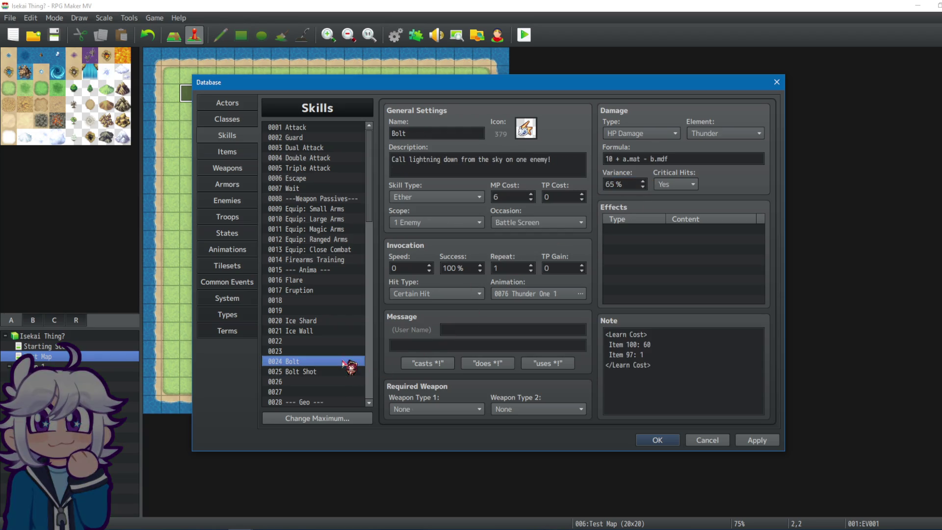
Copy Bolt's damage formula into Bolt Shot's formula field and trim its end.
triple_click(690, 163)
key("ctrl+c")
left_click(349, 375)
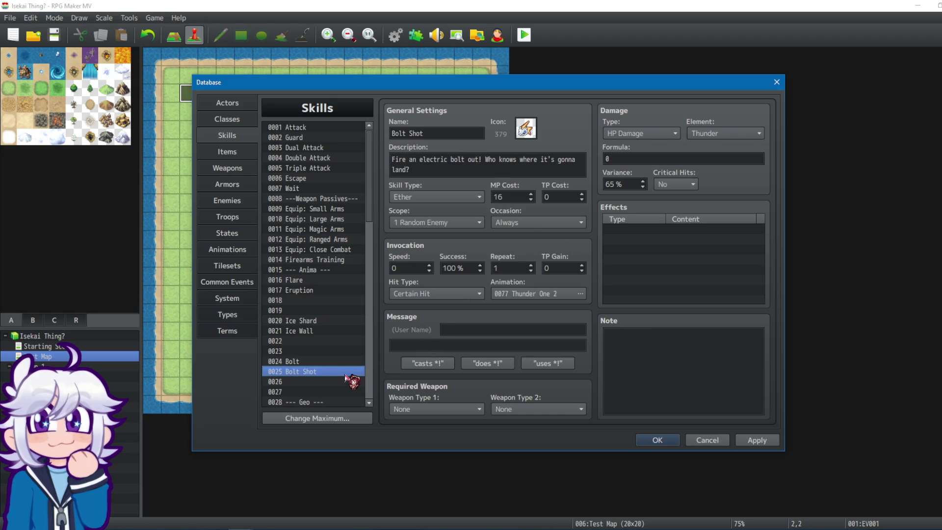
triple_click(654, 162)
key("ctrl+v")
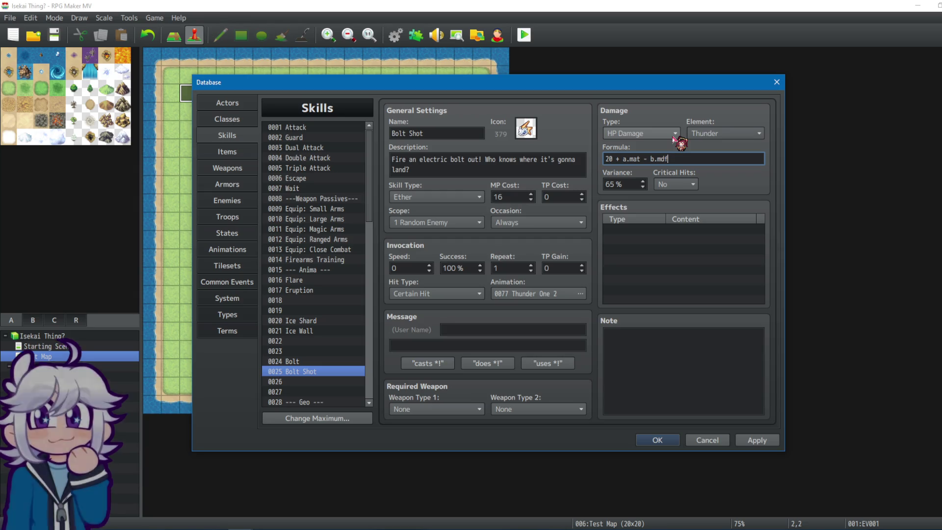
key("BackSpace")
key("BackSpace")
key("BackSpace")
Extend Bolt Shot's formula to 20 + a.mat - ( b.mdf * 3 ) and apply it.
key("Escape")
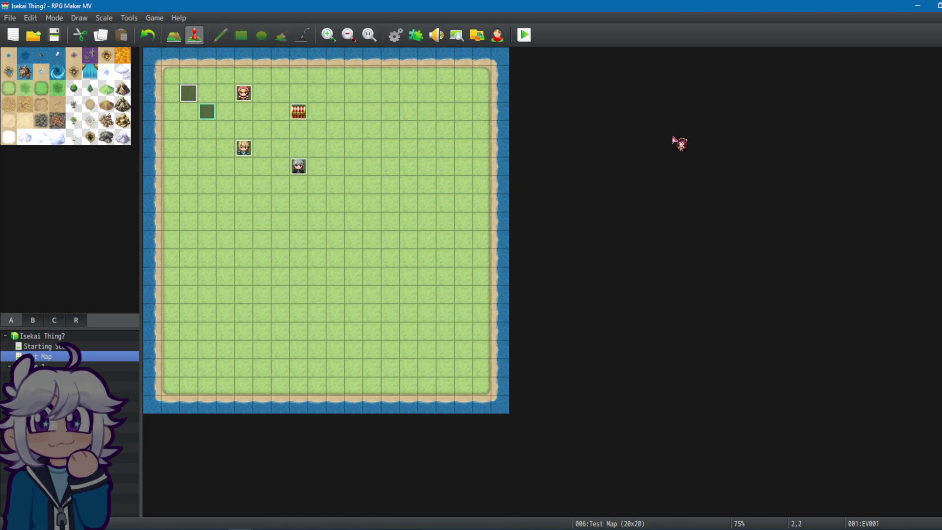
left_click(452, 36)
left_click(679, 158)
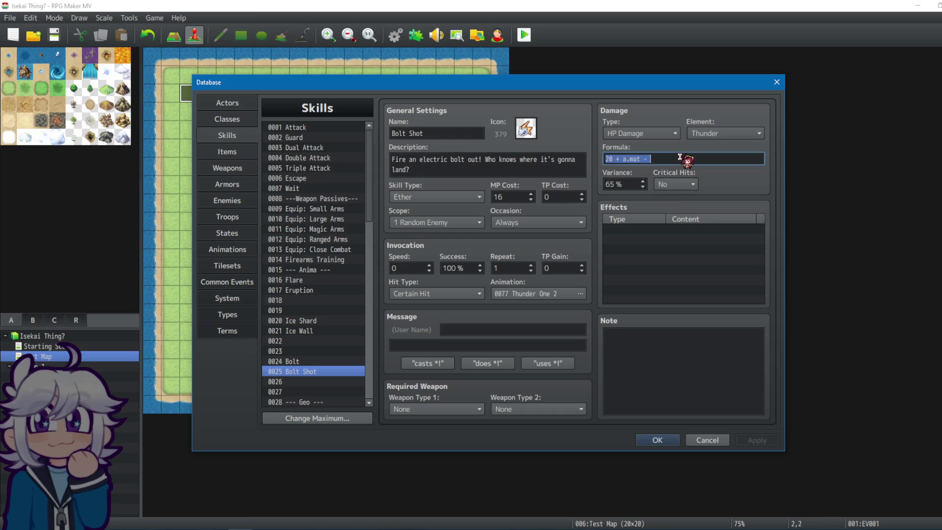
key("End")
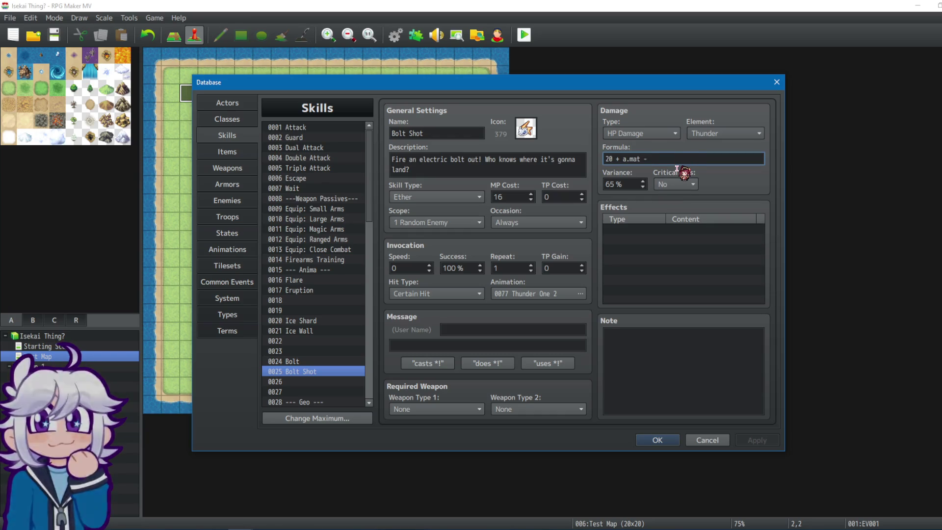
type("( b.mdf ")
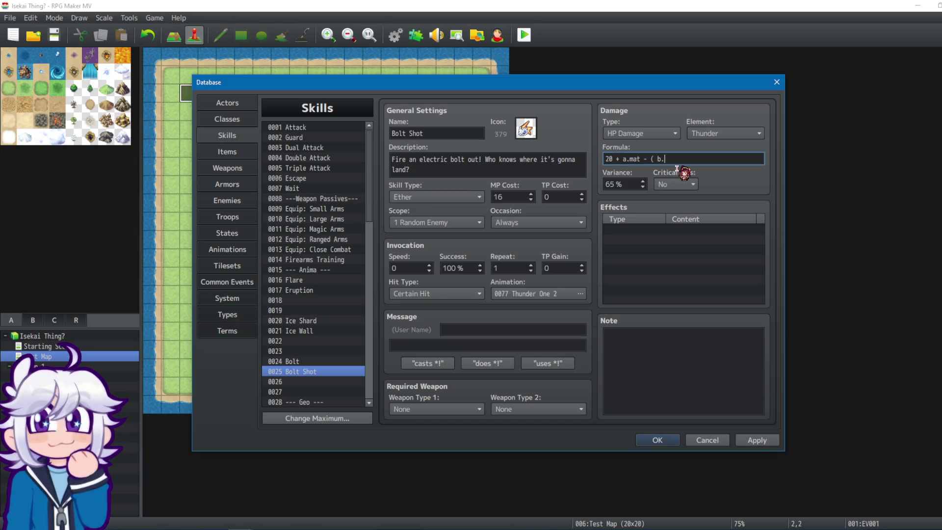
type("* 3")
left_click(766, 440)
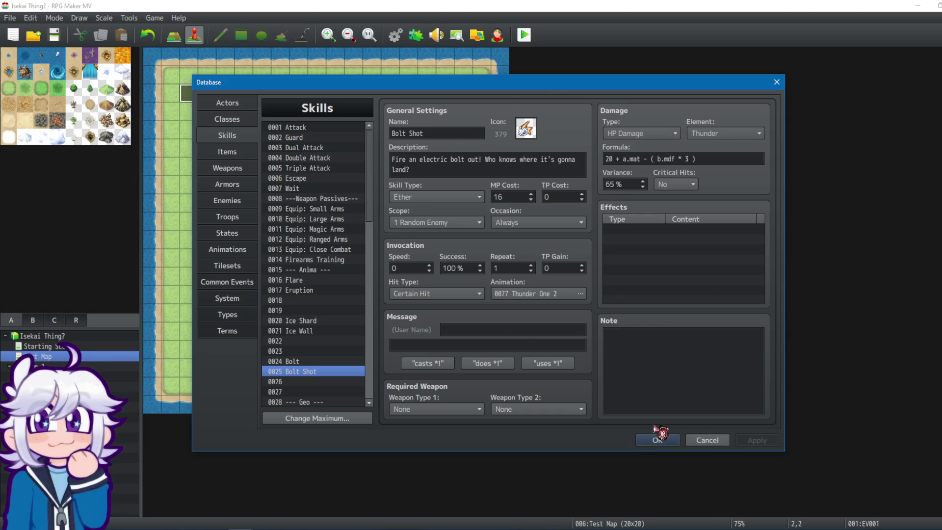
Paste Bolt's Learn Cost note into Bolt Shot (Item 100: 200, Item 97: 1), apply, and close the database.
left_click(320, 363)
left_click(662, 367)
key("ctrl+a")
key("ctrl+c")
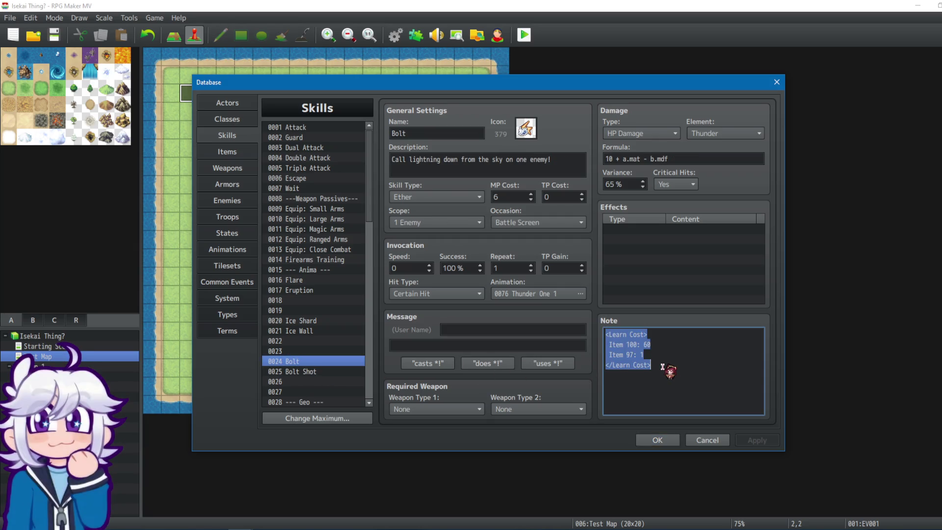
left_click(328, 372)
left_click(687, 373)
key("ctrl+v")
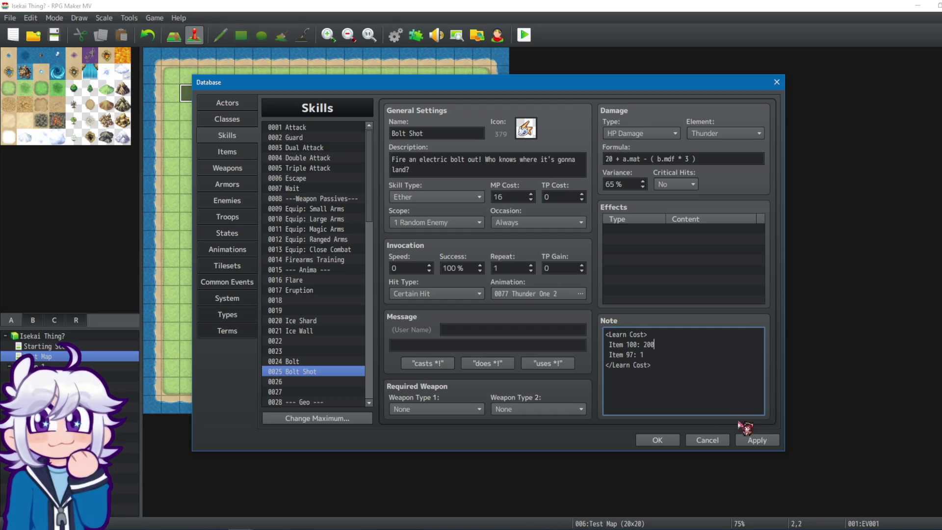
left_click(756, 440)
left_click(313, 365)
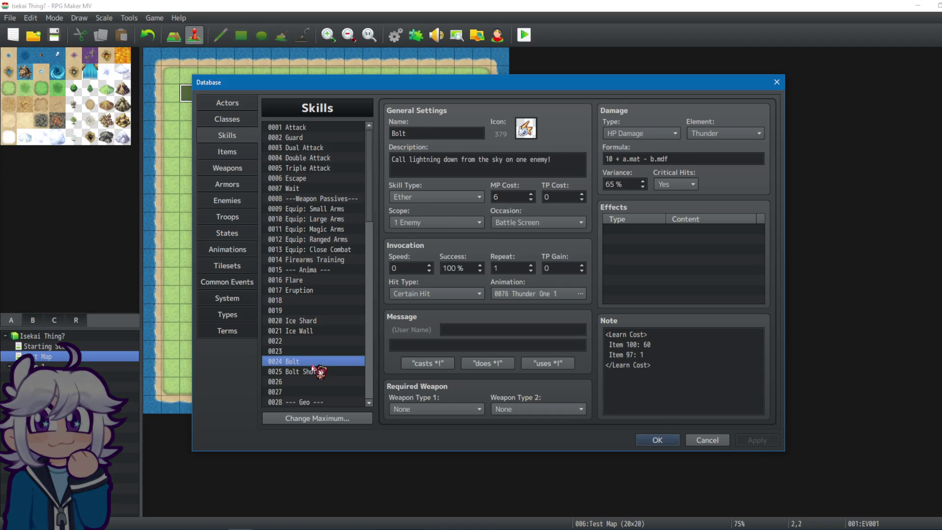
left_click(657, 439)
Save changes and start a playtest, choosing MAGE and the MP starting buff.
left_click(526, 36)
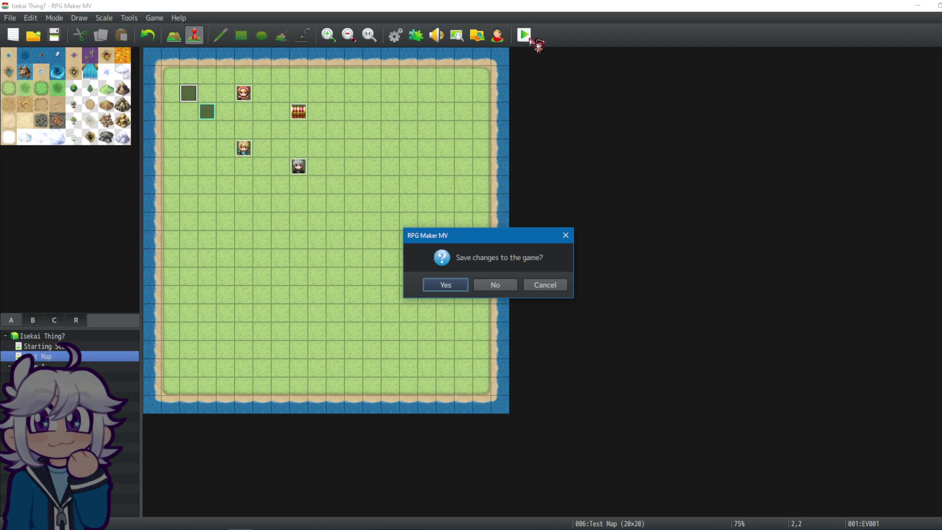
left_click(445, 285)
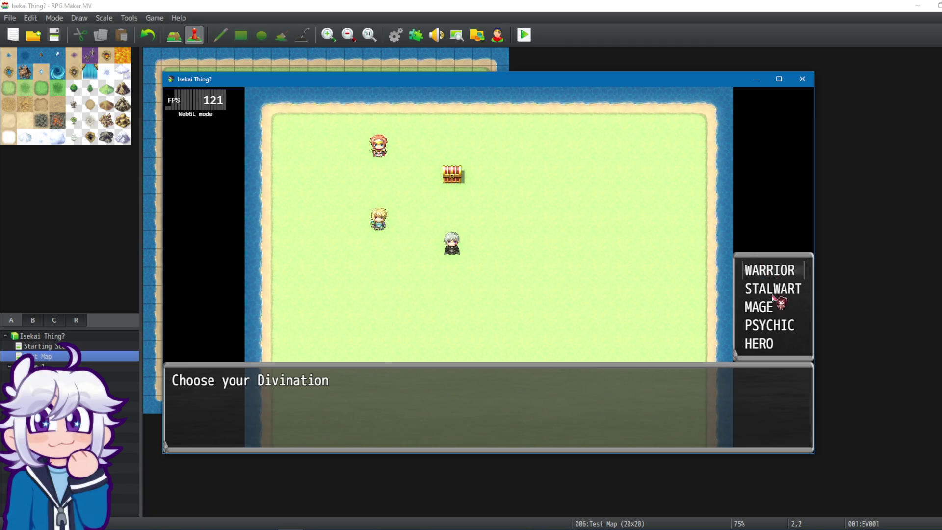
left_click(774, 307)
left_click(774, 308)
left_click(768, 342)
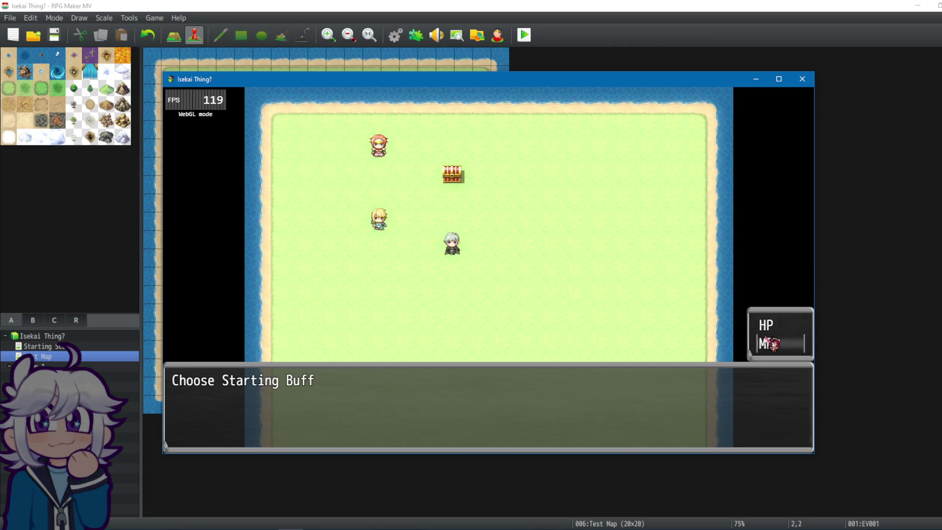
left_click(768, 342)
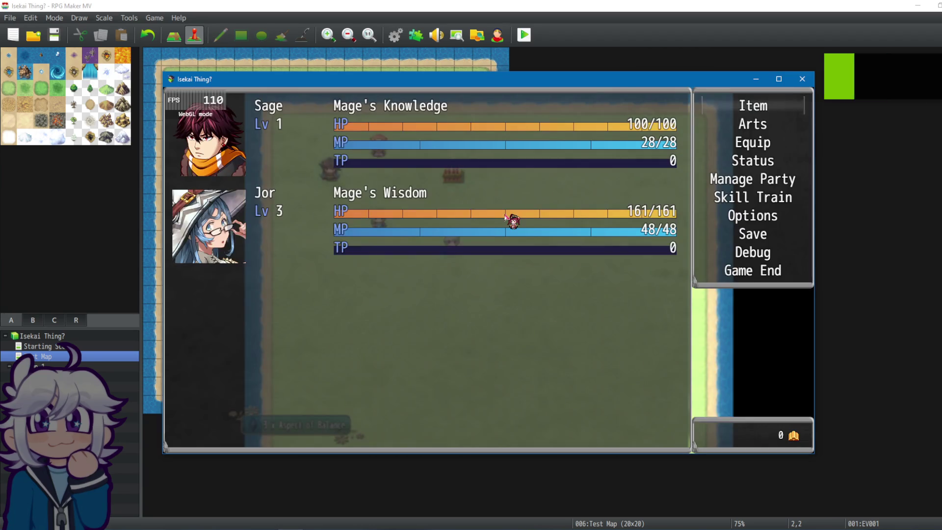
Confirm Bolt Shot costs 200 Arts Sphere in Arts Training, comparing Eruption, Ice Wall, Ice Shard and Bolt.
right_click(505, 217)
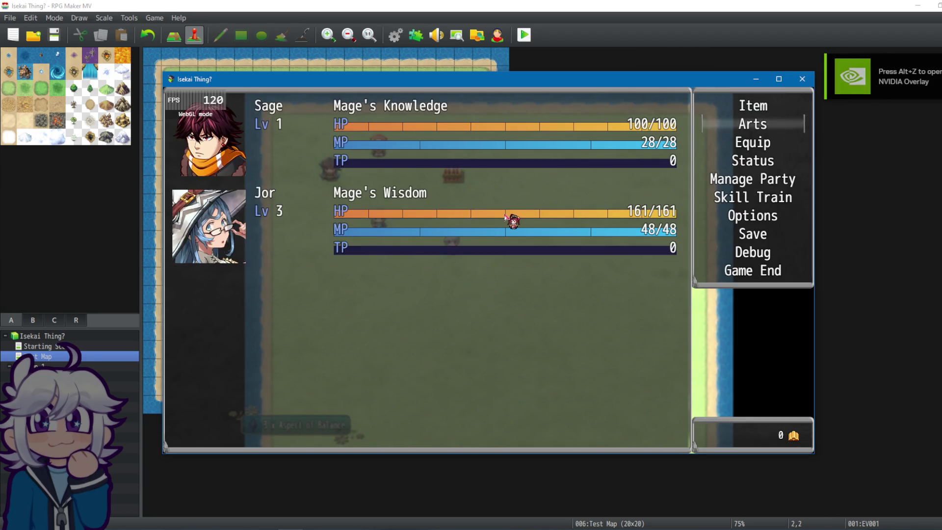
key("Return")
key("Return")
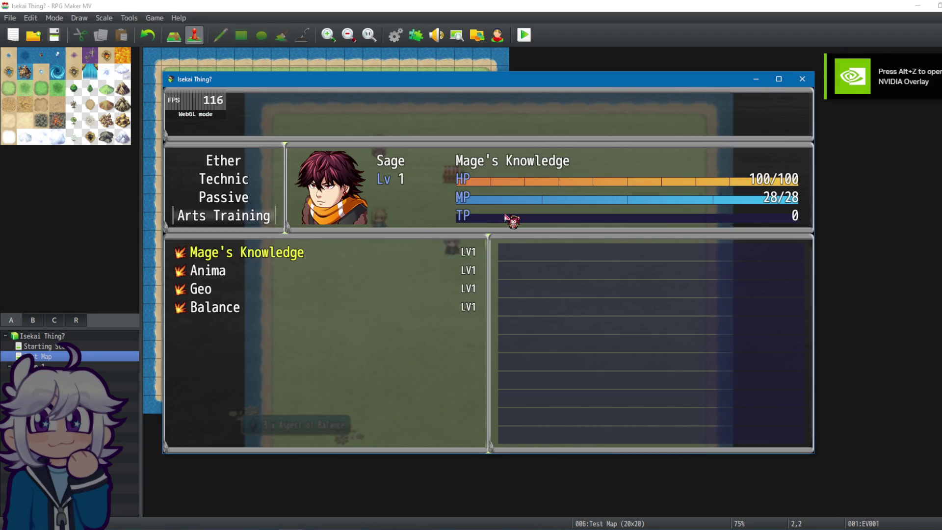
key("Down")
key("Down")
key("Up")
key("Return")
key("Down")
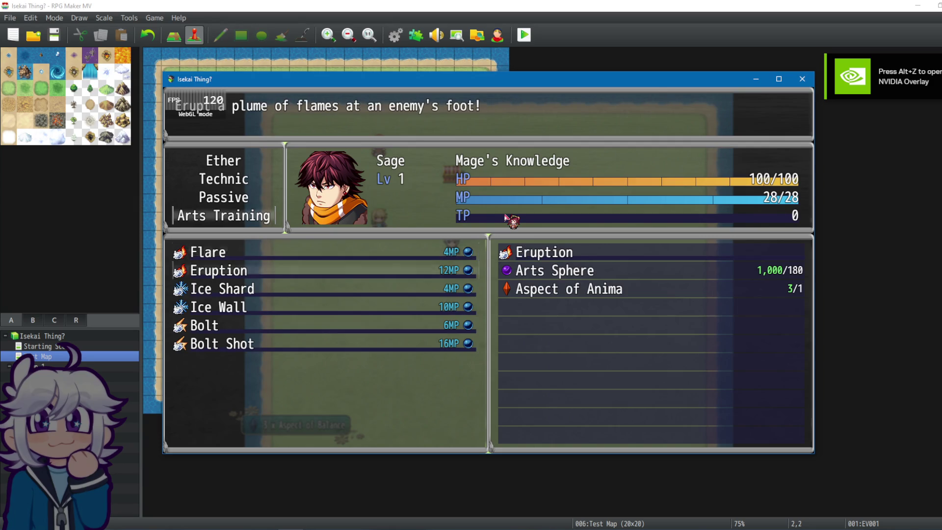
key("Down")
key("Up")
key("Down")
key("Down")
key("Down")
key("Down")
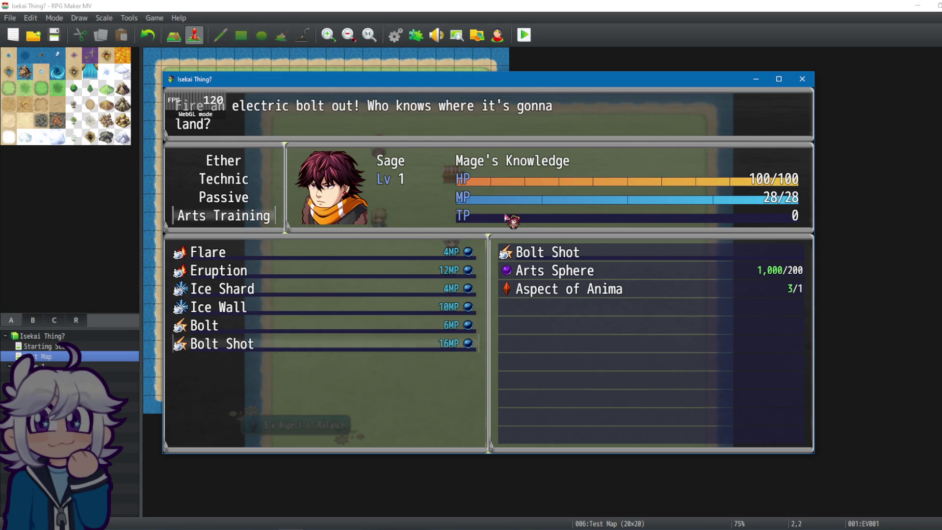
key("Up")
key("Down")
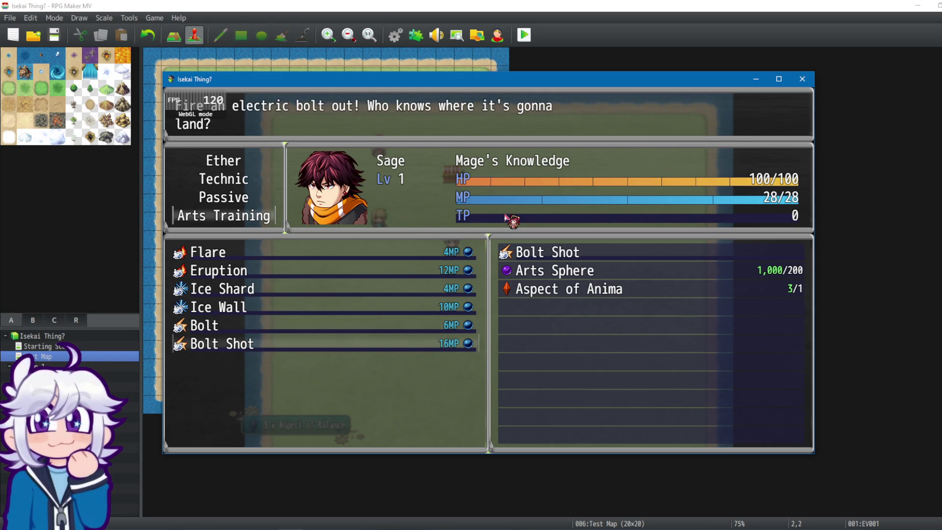
key("Up")
key("Page_Down")
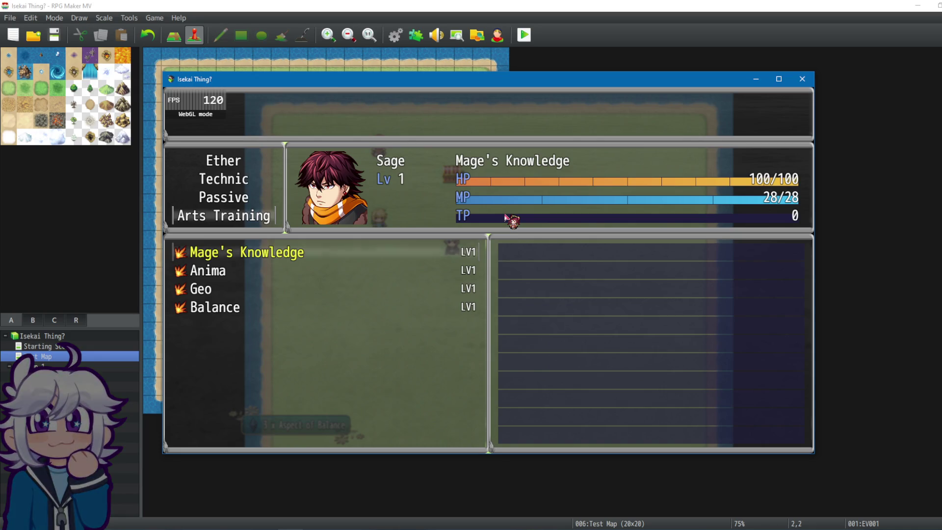
key("Escape")
key("Escape")
Browse Jor's arts categories and Ether spells to view Flare's description.
key("Down")
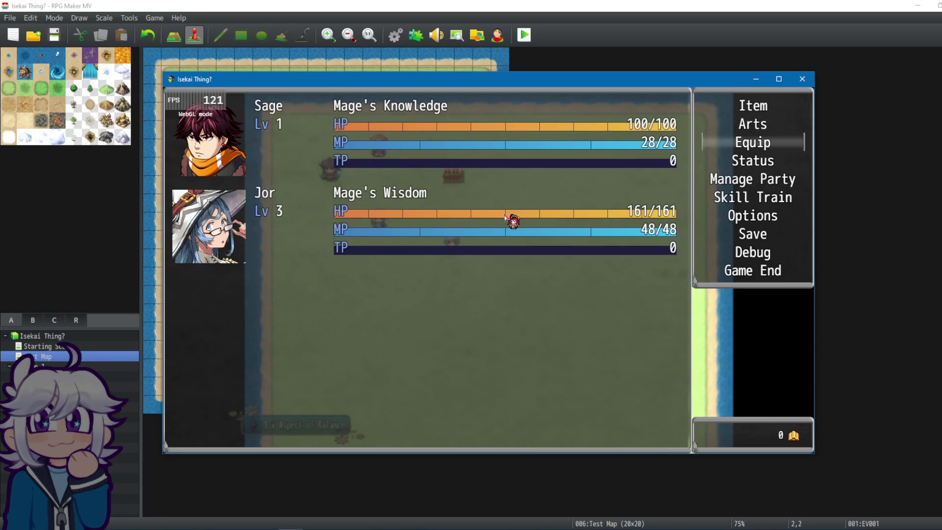
key("Up")
key("Return")
key("Down")
key("Return")
key("Down")
key("Down")
key("Down")
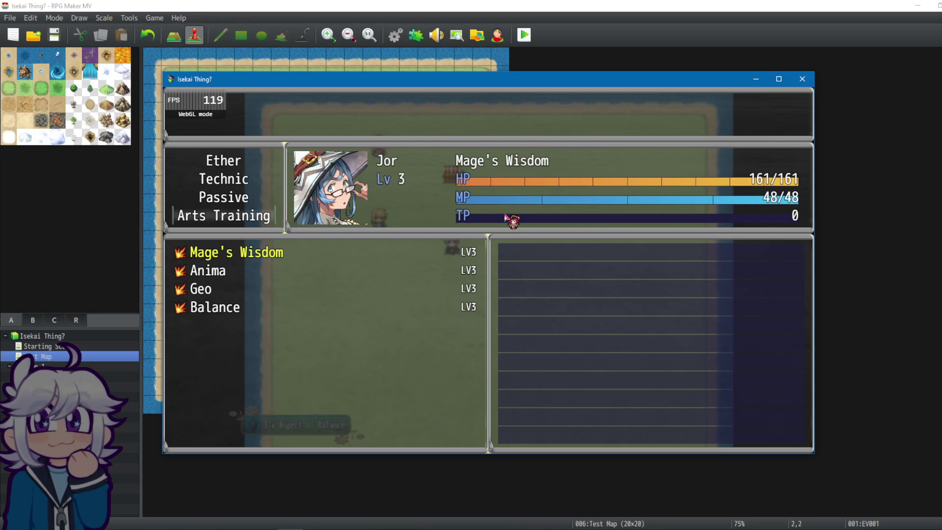
key("Return")
key("Down")
key("Down")
key("Up")
key("Page_Up")
key("Page_Down")
key("Up")
key("Up")
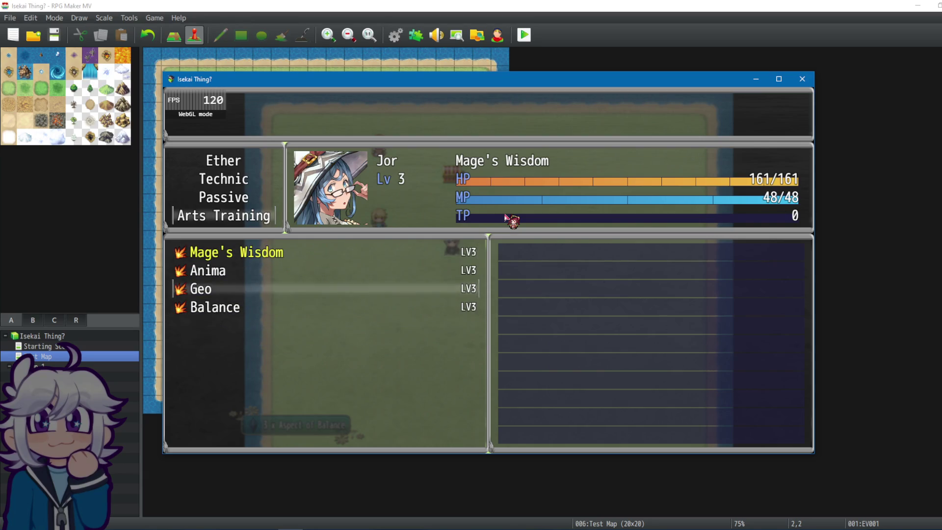
key("Escape")
key("Down")
key("Return")
key("Escape")
key("Return")
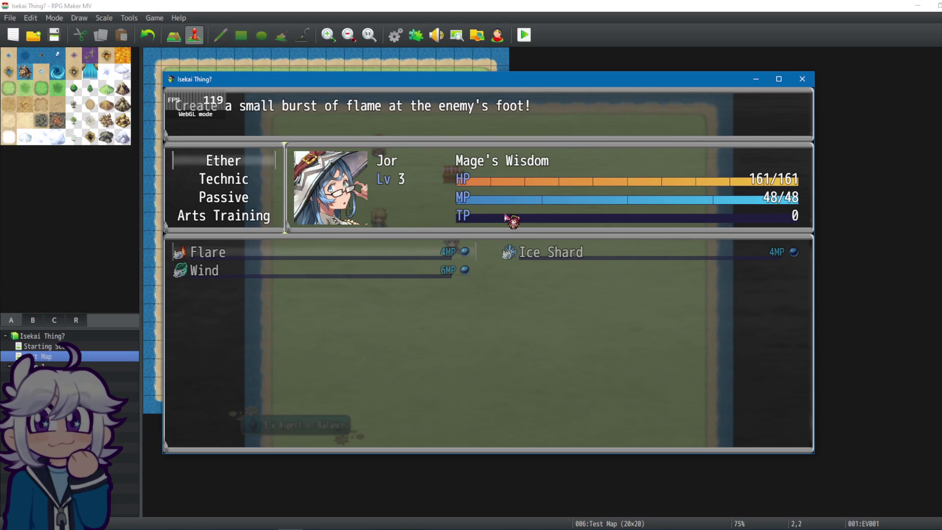
key("Escape")
Learn Flare for Jor in Arts Training, check his Ether spells, and close the playtest.
key("Down")
key("Down")
key("Down")
key("Return")
key("Return")
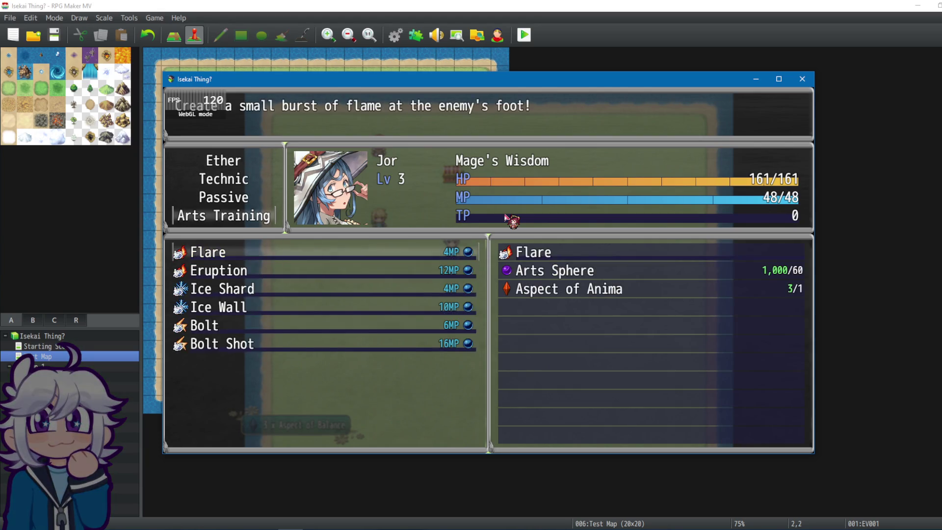
key("Down")
key("Up")
key("Return")
key("Return")
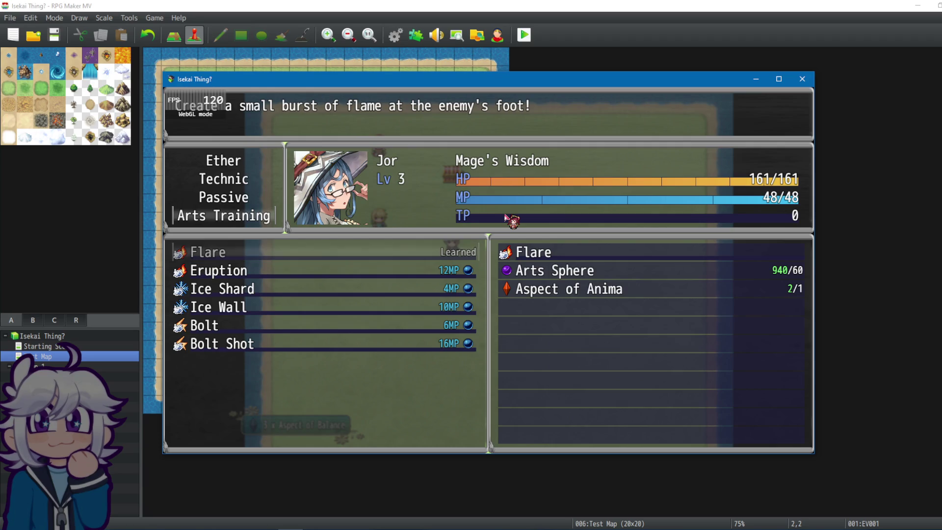
key("Escape")
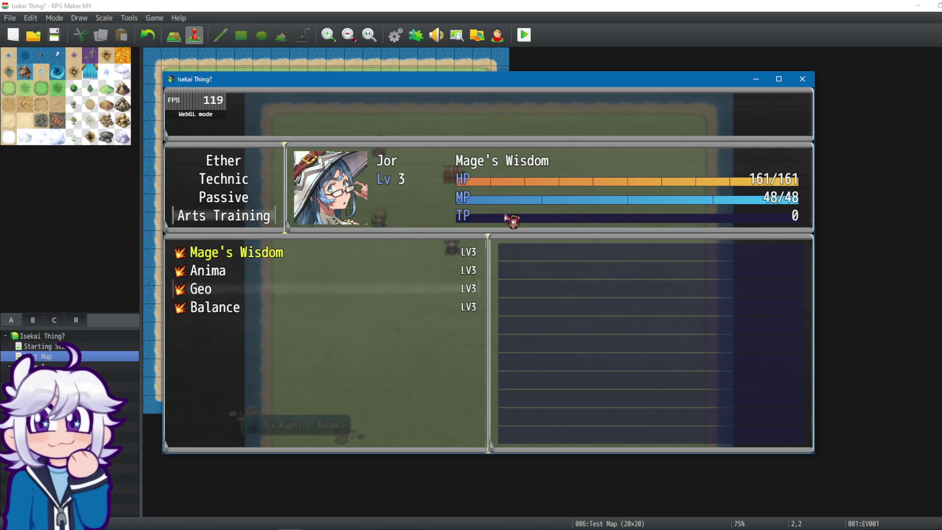
key("Down")
key("Down")
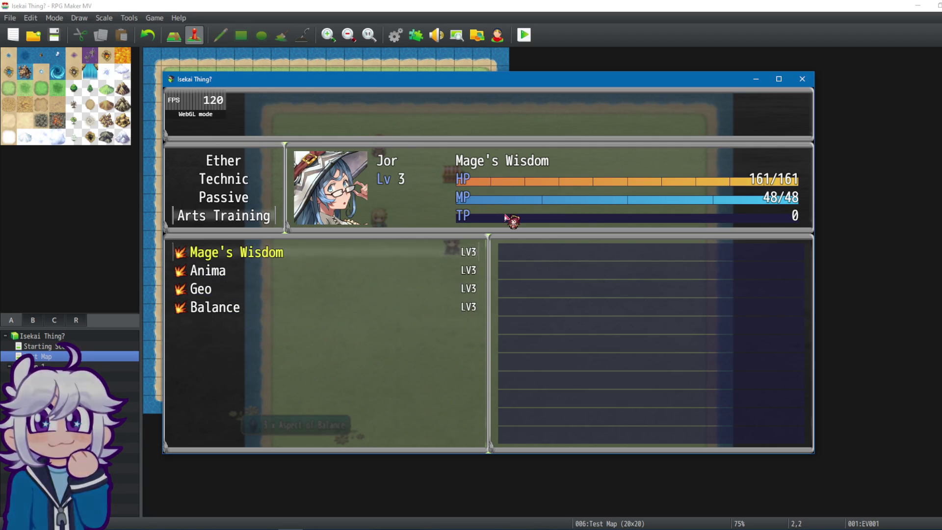
key("Escape")
key("Up")
key("Up")
key("Up")
key("Return")
key("Escape")
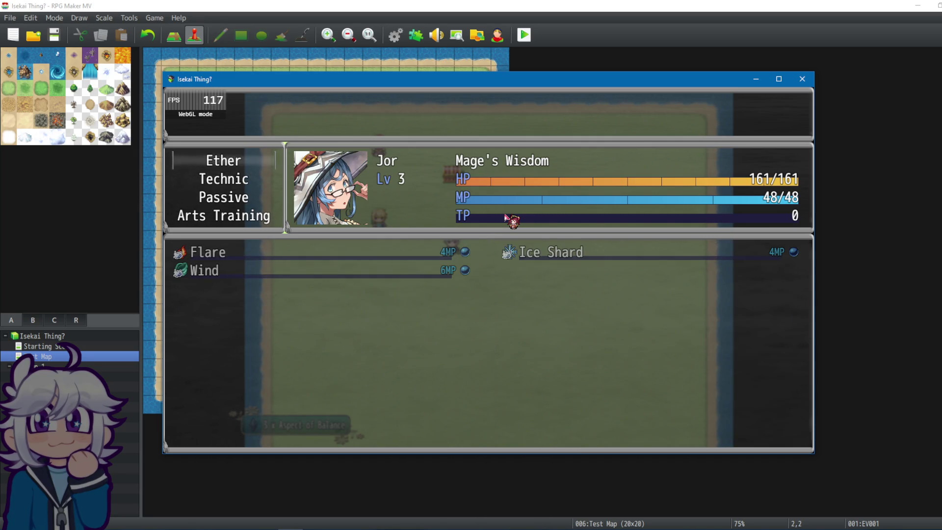
left_click(797, 79)
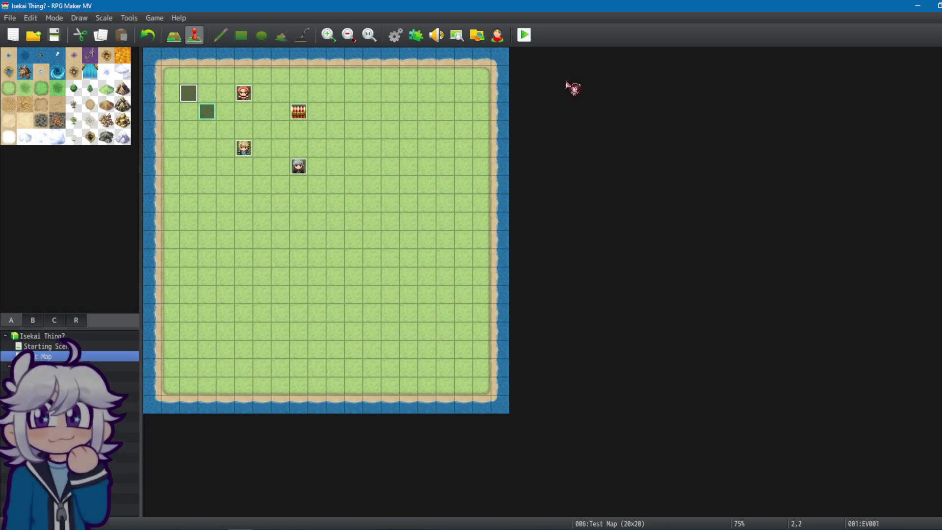
Open the YEP_SkillLearnSystem plugin's settings from the Plugin Manager.
left_click(415, 35)
left_click_drag(677, 153, 678, 206)
double_click(374, 239)
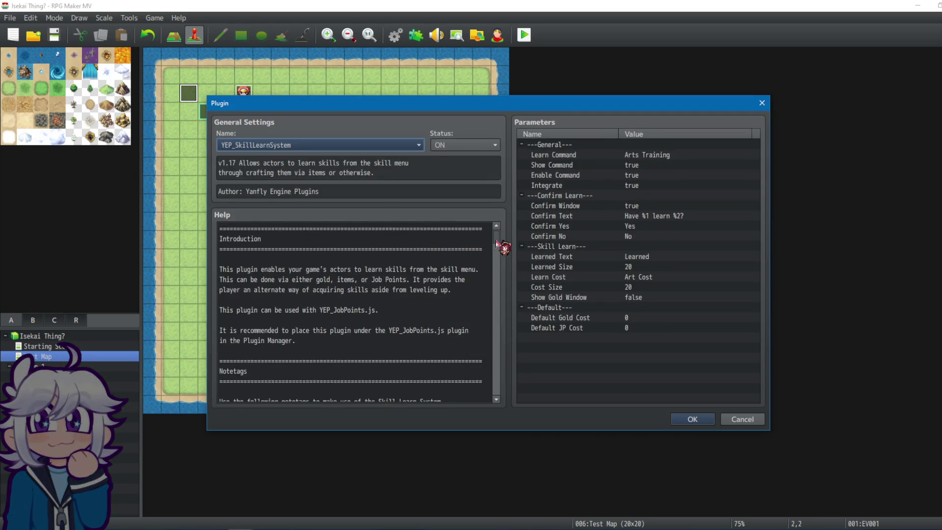
left_click_drag(497, 244, 496, 277)
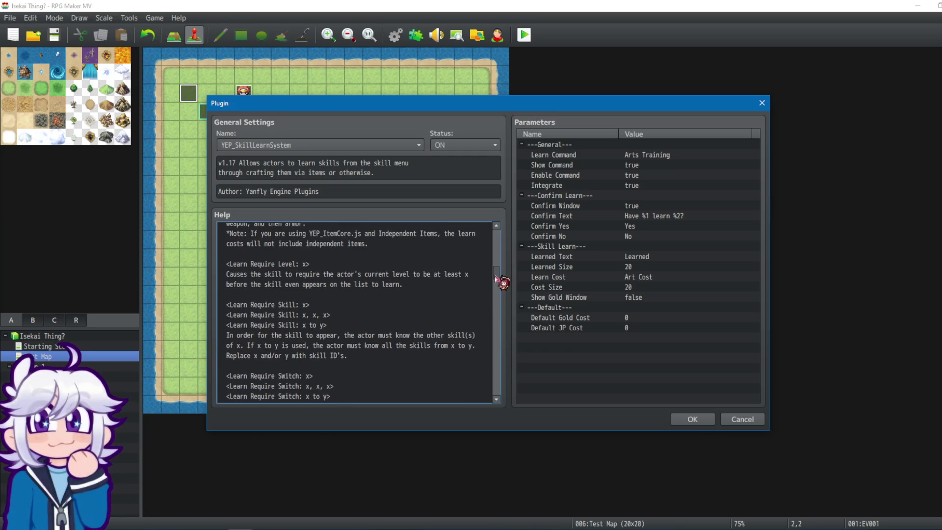
Read through the plugin's notetag help text, then confirm its settings with Learn Command 'Arts Training'.
scroll(301, 313, "down", 4)
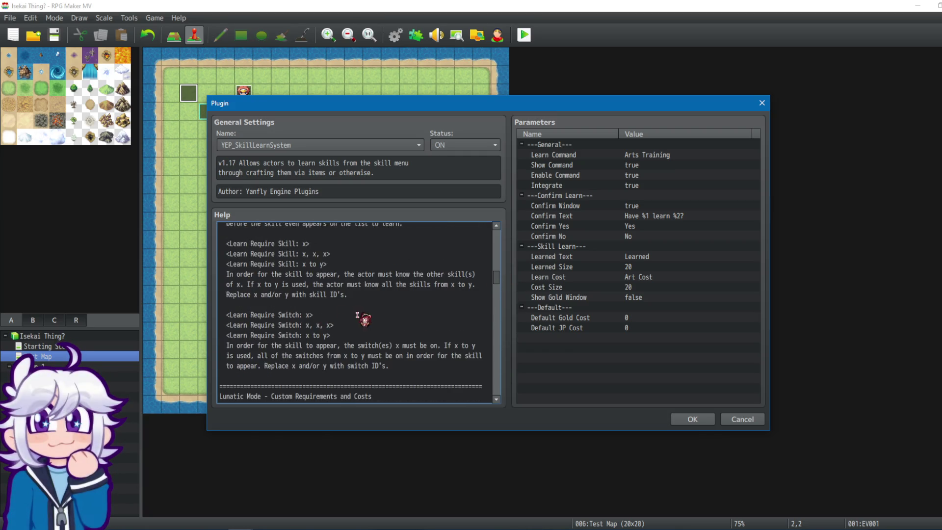
scroll(405, 311, "down", 2)
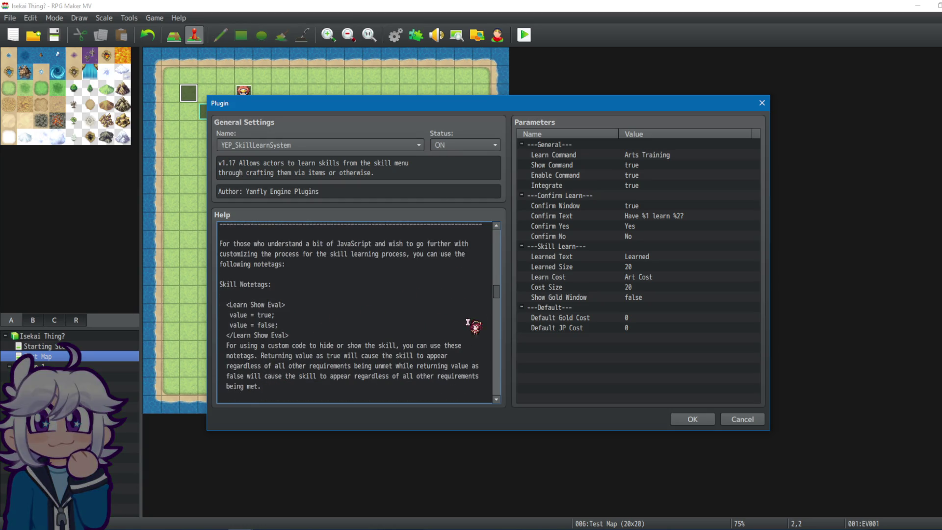
scroll(432, 310, "up", 5)
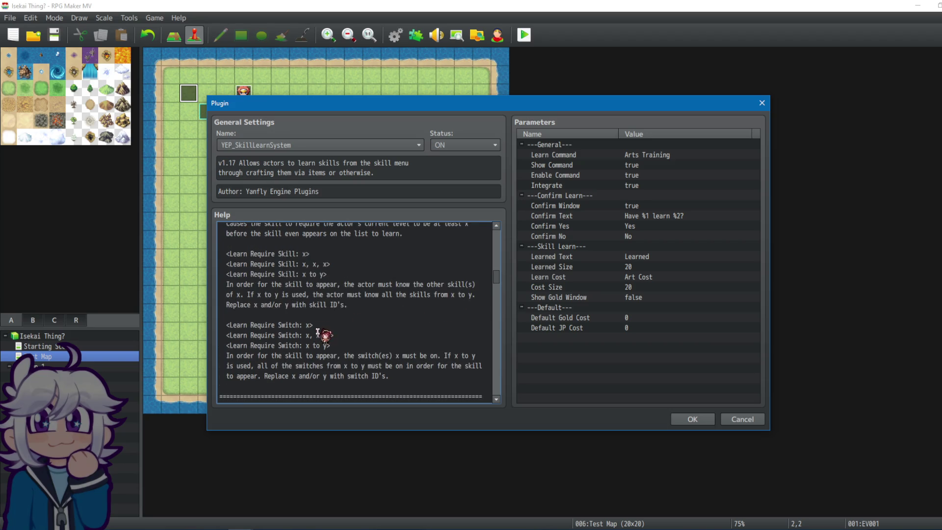
scroll(396, 379, "up", 14)
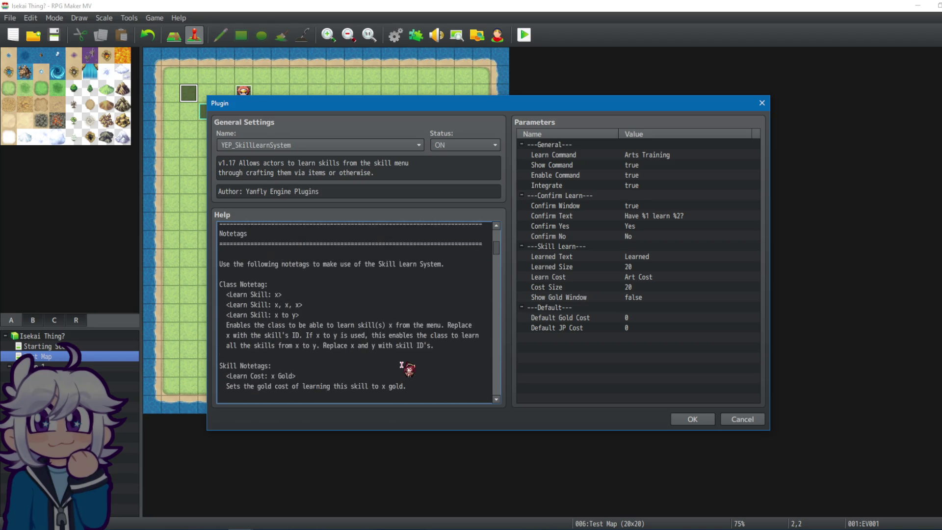
scroll(360, 344, "down", 1)
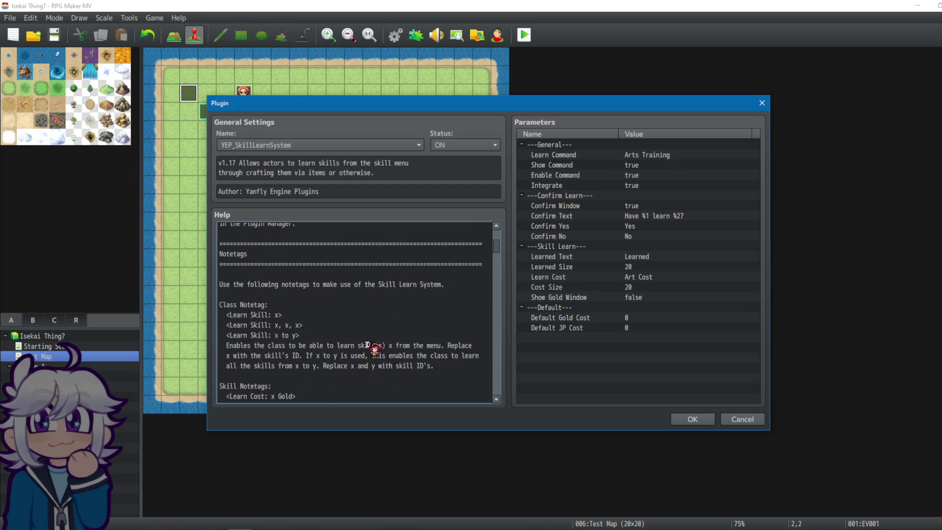
scroll(389, 364, "down", 2)
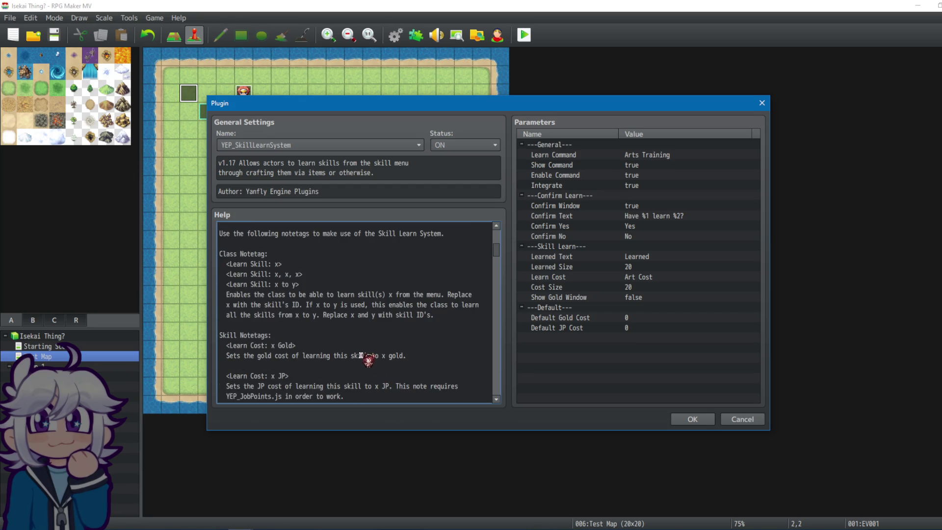
scroll(349, 336, "down", 2)
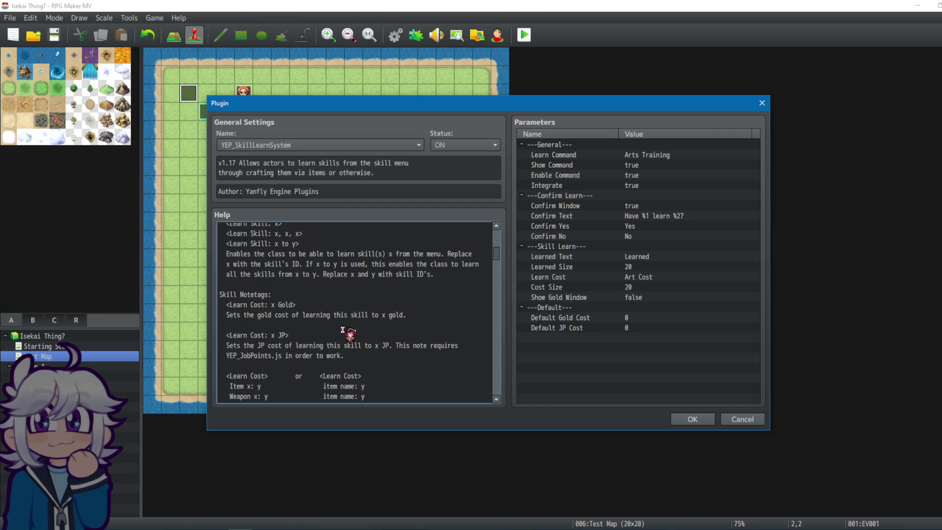
scroll(385, 319, "down", 1)
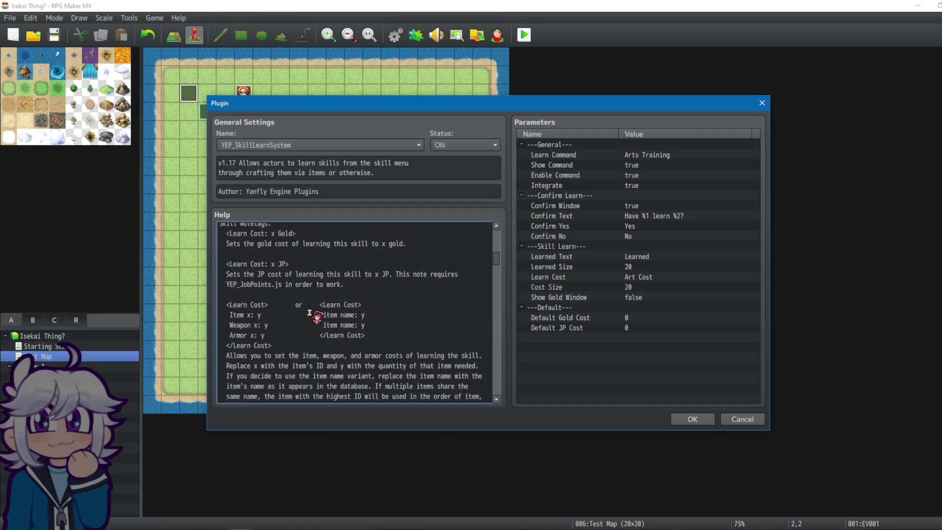
scroll(344, 322, "down", 1)
scroll(294, 299, "down", 1)
scroll(299, 289, "down", 1)
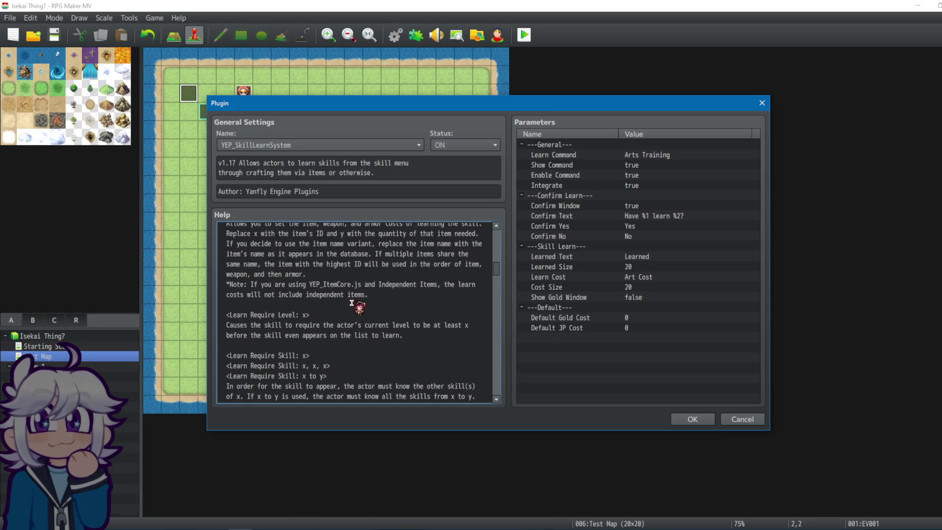
scroll(366, 326, "down", 1)
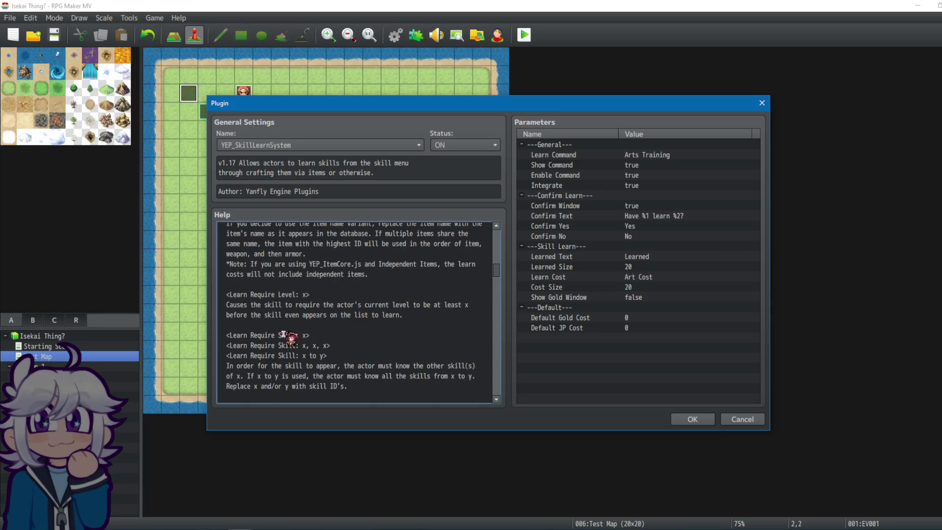
scroll(340, 335, "down", 3)
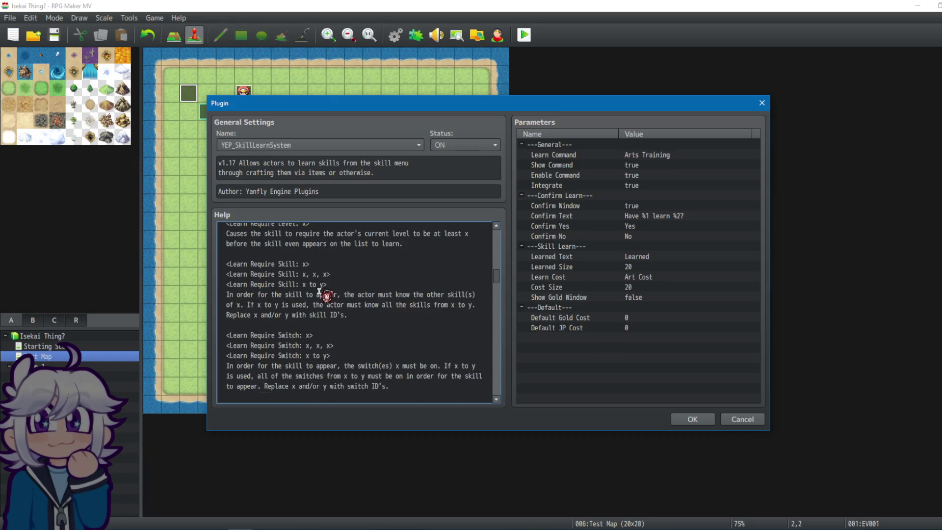
scroll(339, 285, "down", 1)
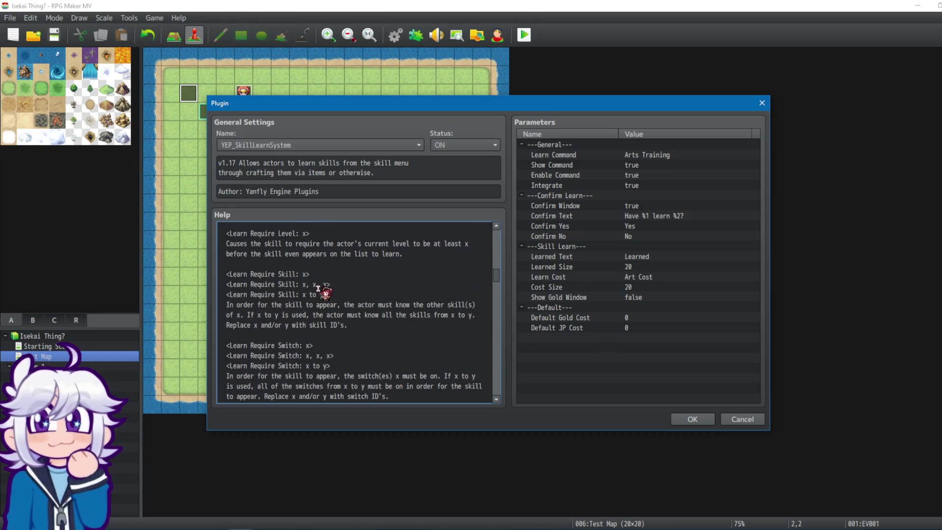
scroll(331, 299, "down", 4)
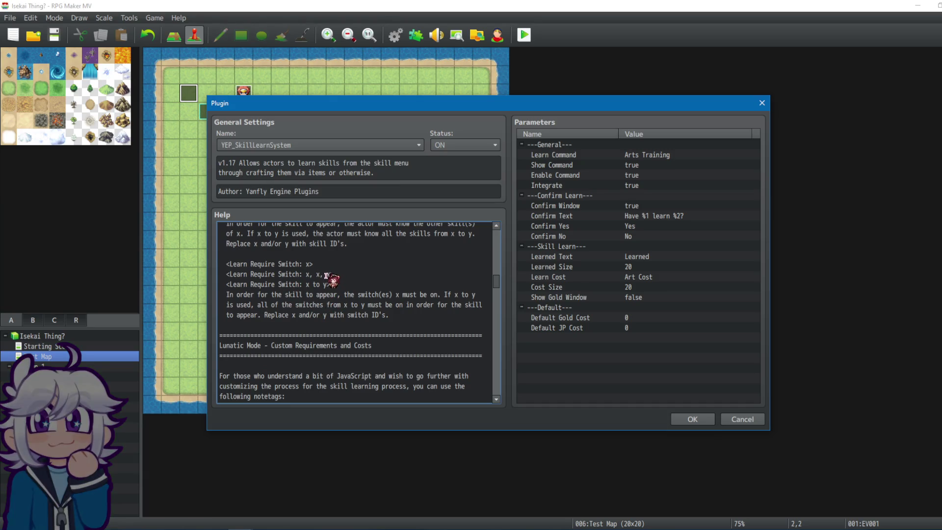
scroll(347, 283, "down", 3)
scroll(346, 284, "down", 8)
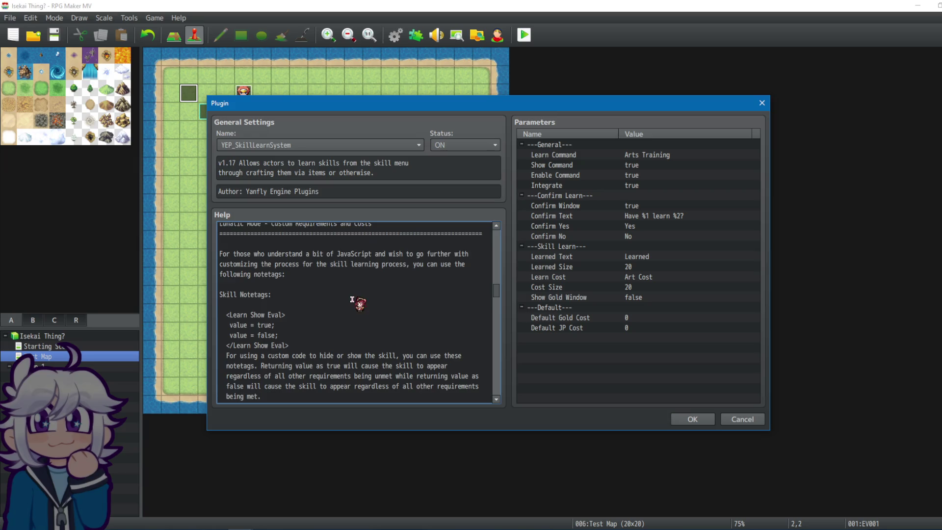
scroll(424, 305, "down", 10)
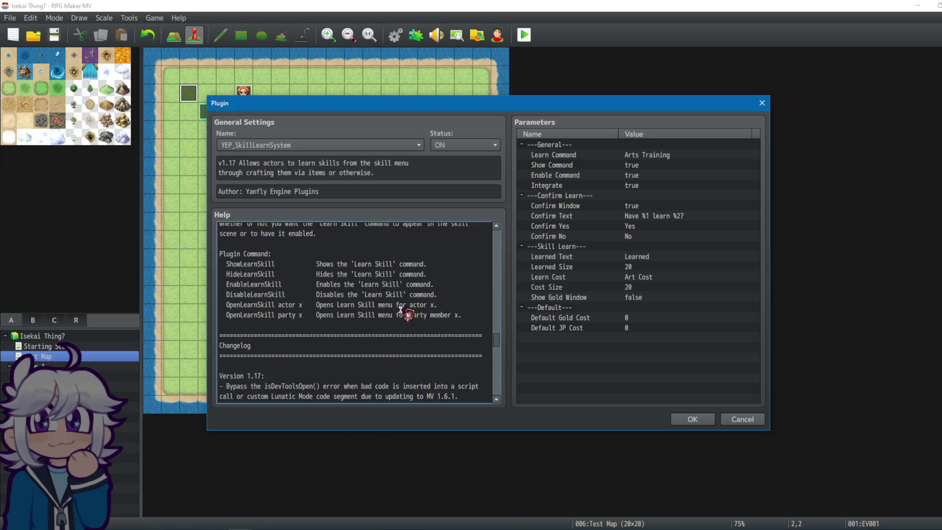
scroll(319, 318, "down", 5)
scroll(422, 314, "up", 9)
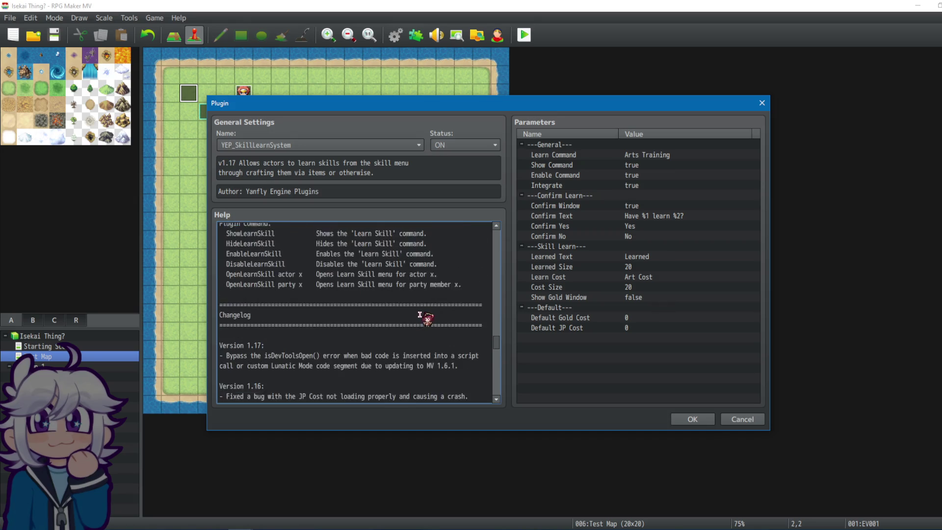
scroll(420, 319, "up", 3)
scroll(339, 334, "up", 5)
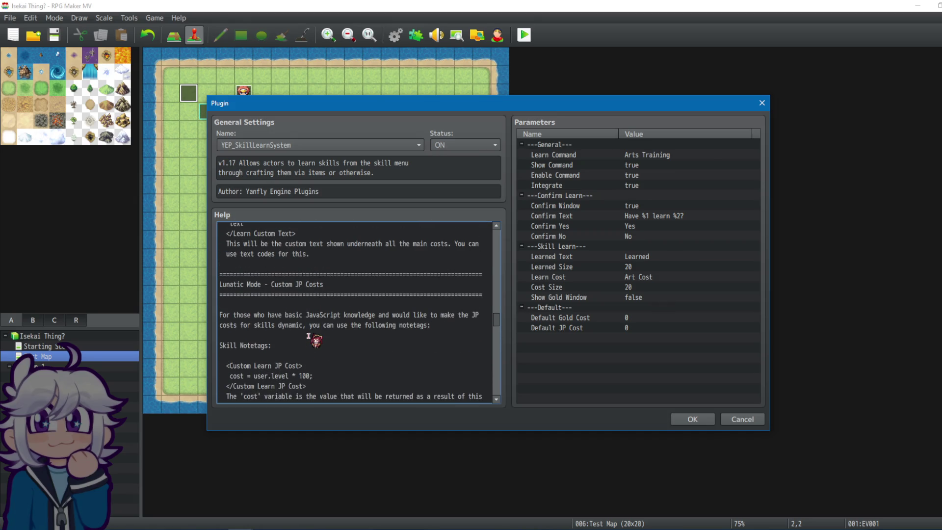
scroll(343, 336, "up", 2)
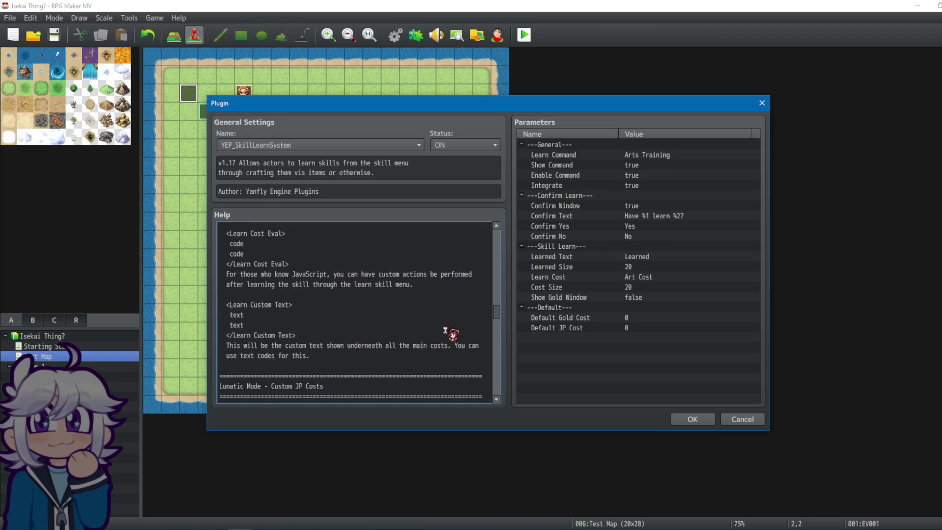
left_click_drag(500, 319, 497, 312)
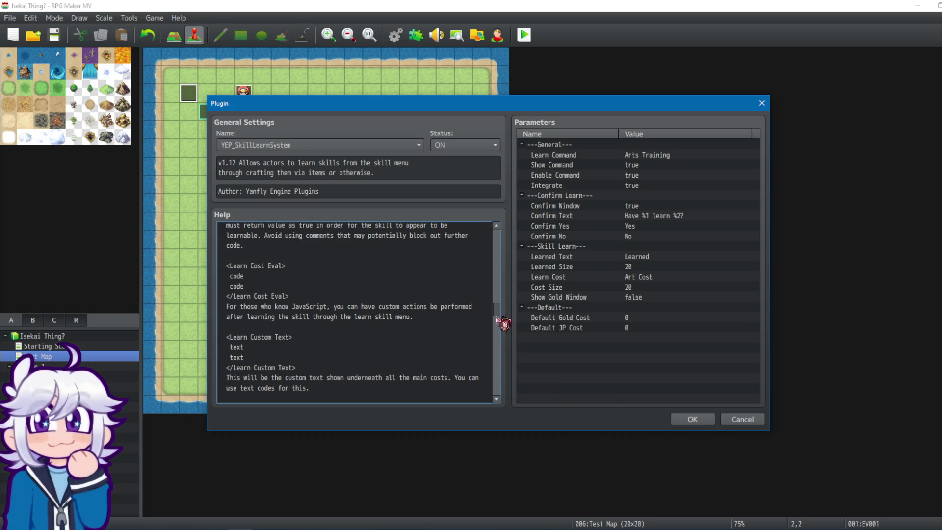
left_click_drag(498, 309, 494, 292)
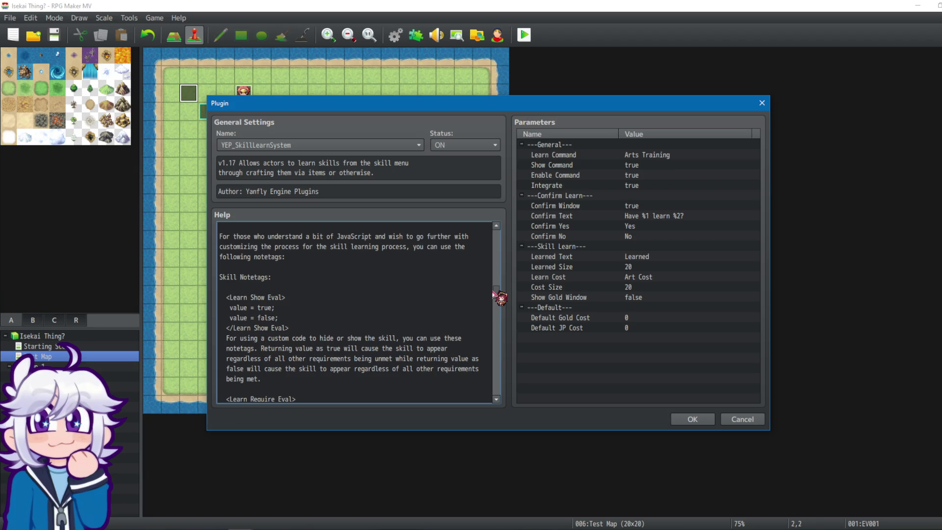
scroll(493, 293, "up", 4)
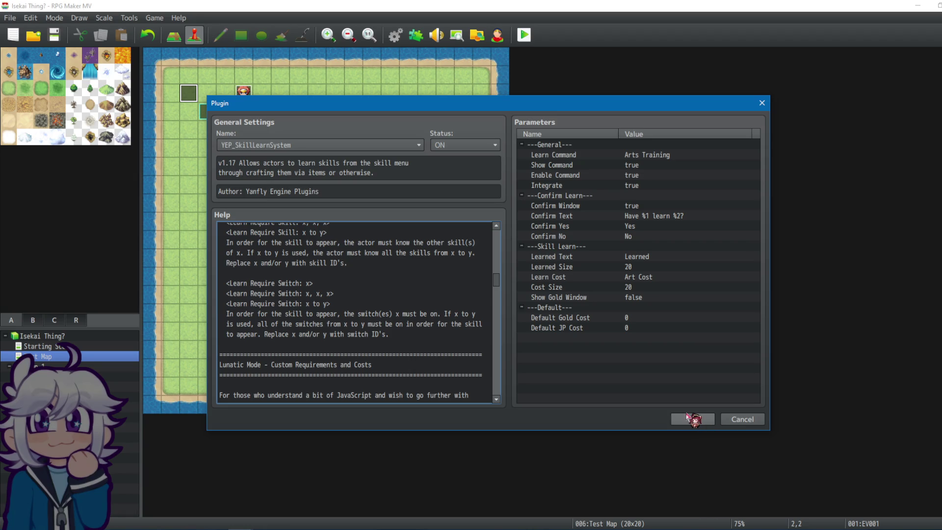
left_click(693, 419)
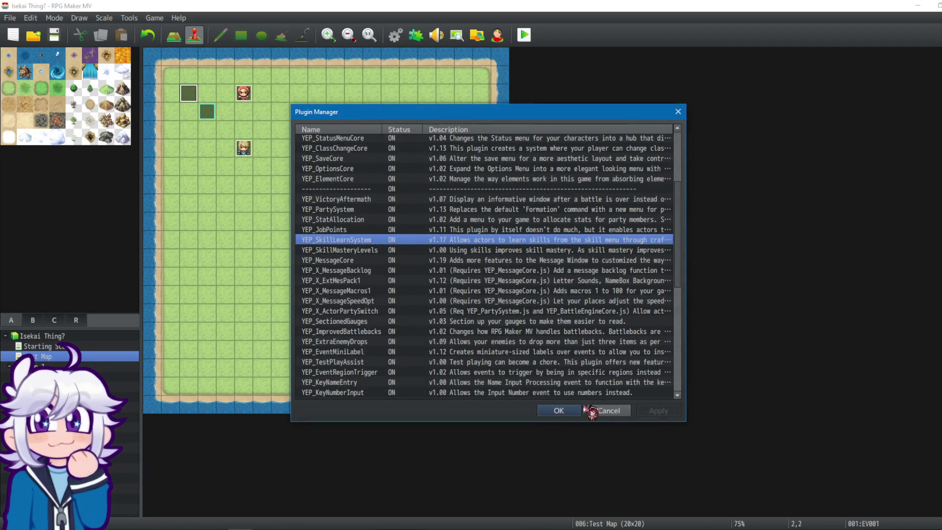
Close the Plugin Manager and open the starting event EV001 on the map.
left_click(564, 411)
double_click(191, 96)
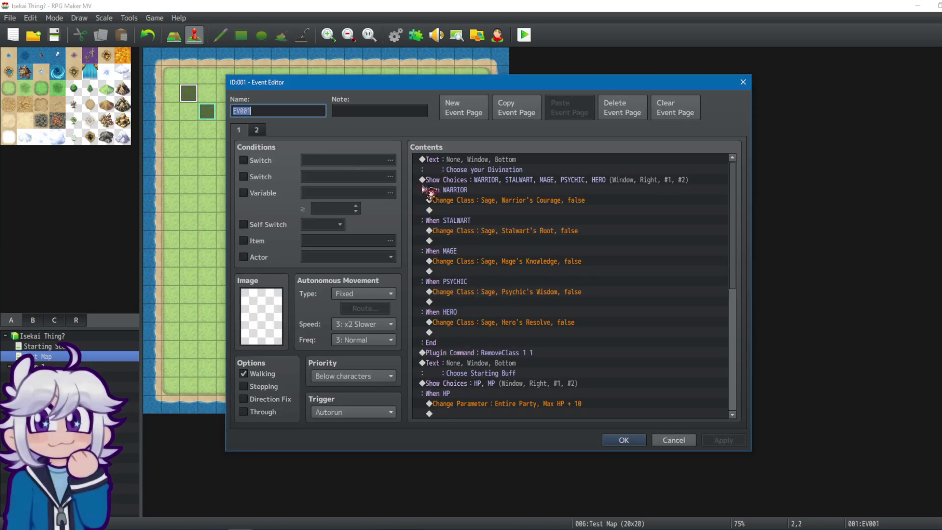
left_click_drag(733, 206, 737, 339)
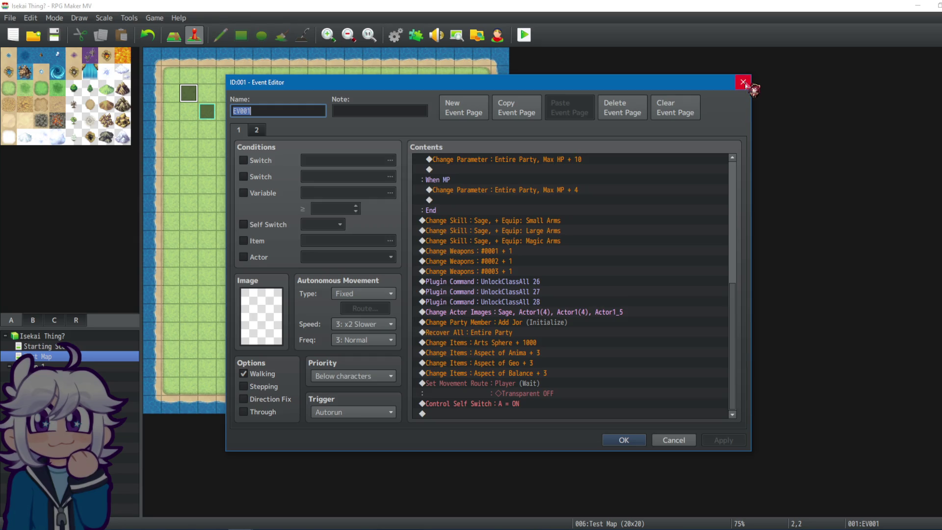
Review EV001's Large Arms skill change, UnlockClassAll 28, actor image and add-Jor commands, then close it.
left_click(539, 231)
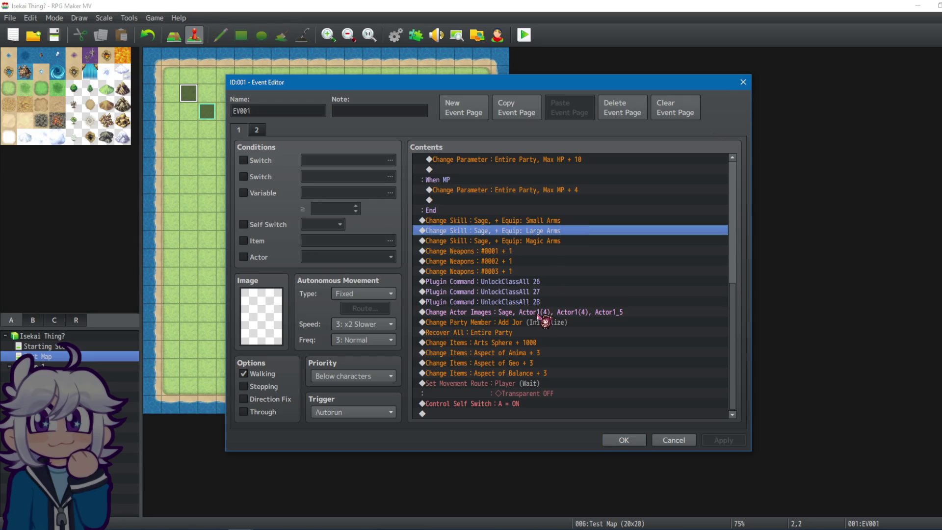
left_click(547, 301)
key("Down")
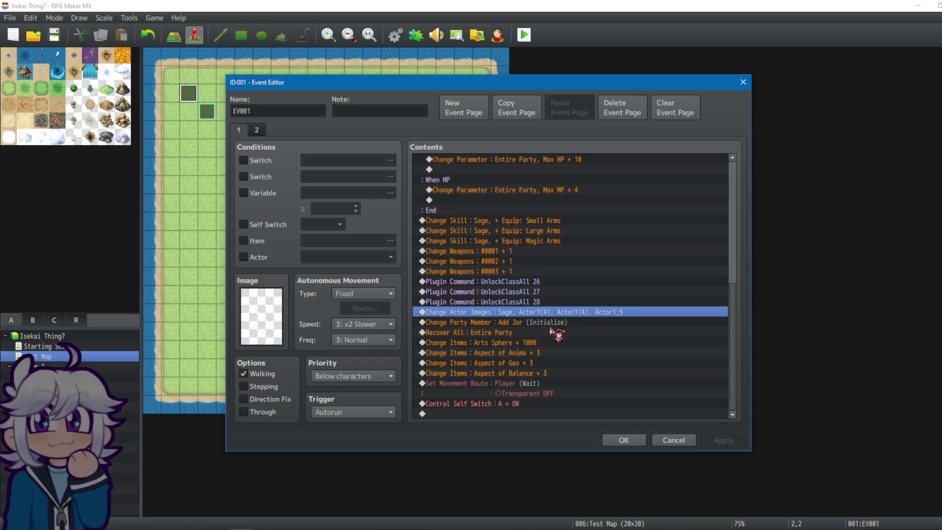
left_click(534, 322)
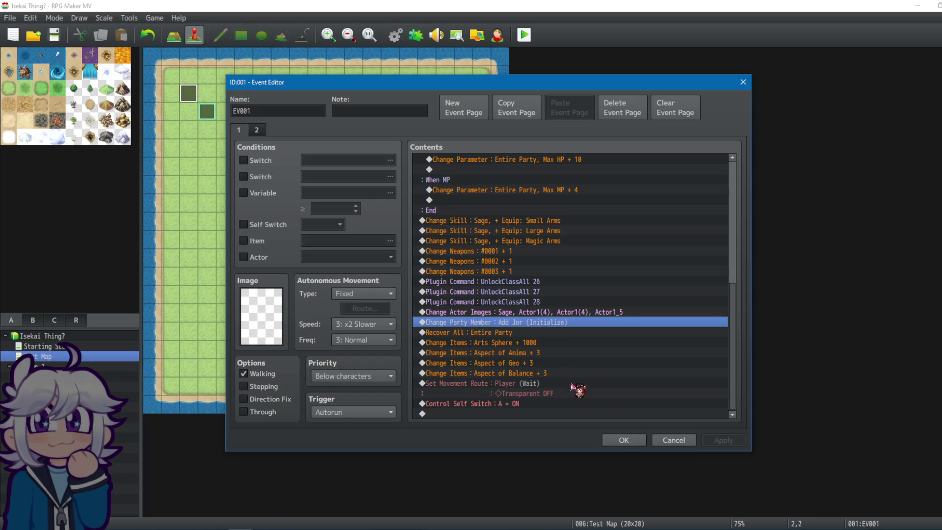
left_click(622, 441)
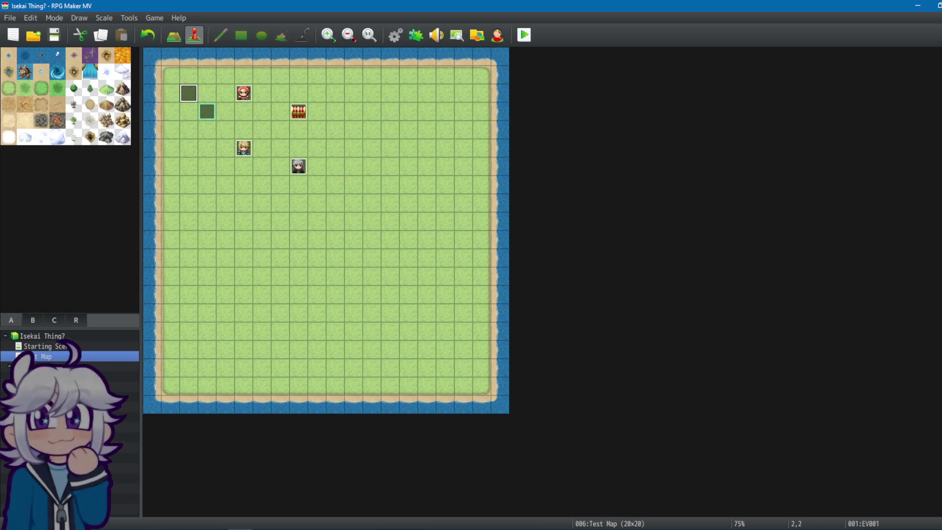